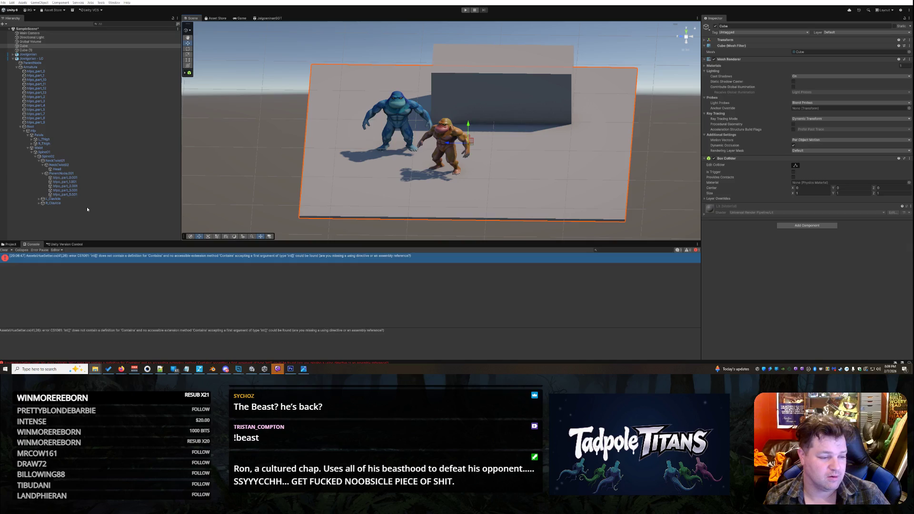
- Browse the Project assets, then return to the Console listing the HueSetter 'Contains' error
click(11, 244)
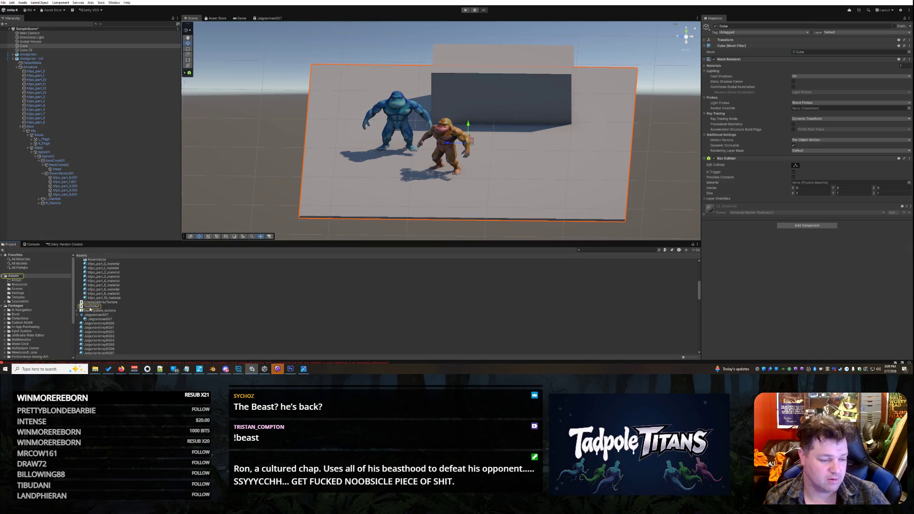
scroll(185, 339, down, 5)
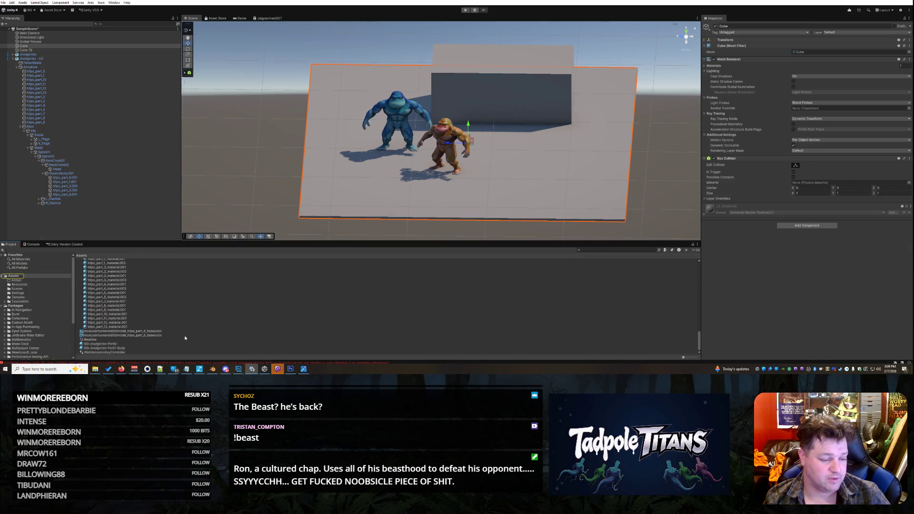
scroll(144, 341, up, 5)
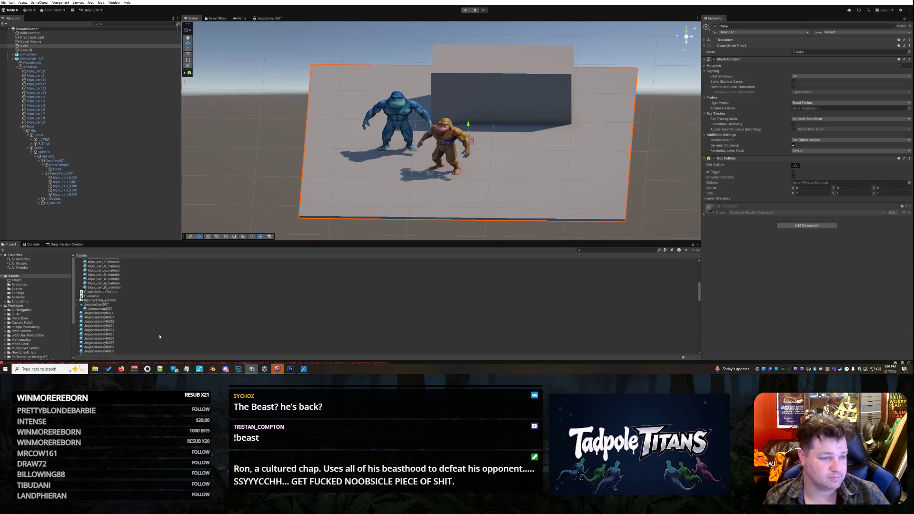
click(32, 245)
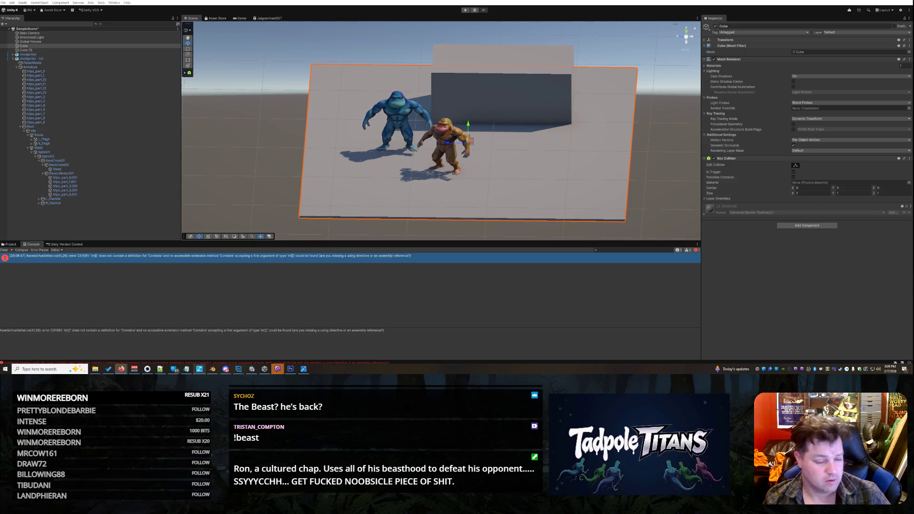
mouse_move(162, 368)
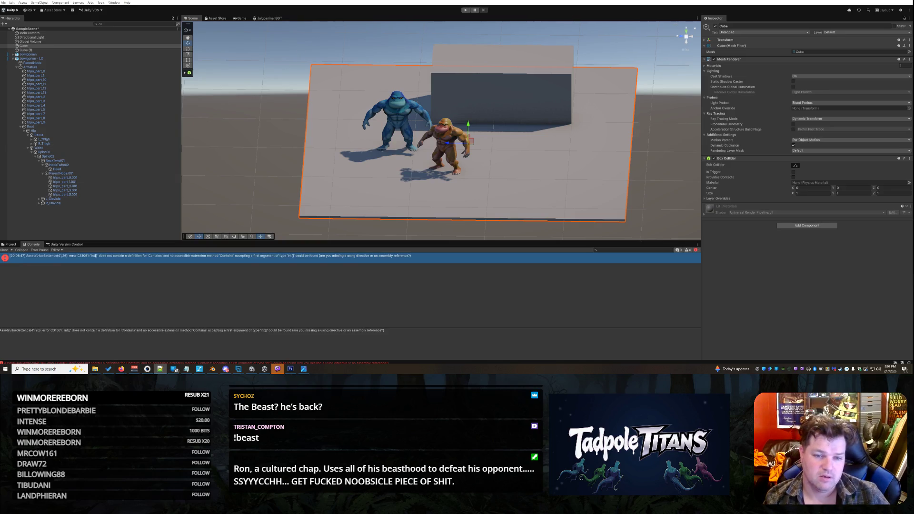
- Deselect the floor, orbit the scene higher, and attempt a Play test blocked by the error
click(656, 202)
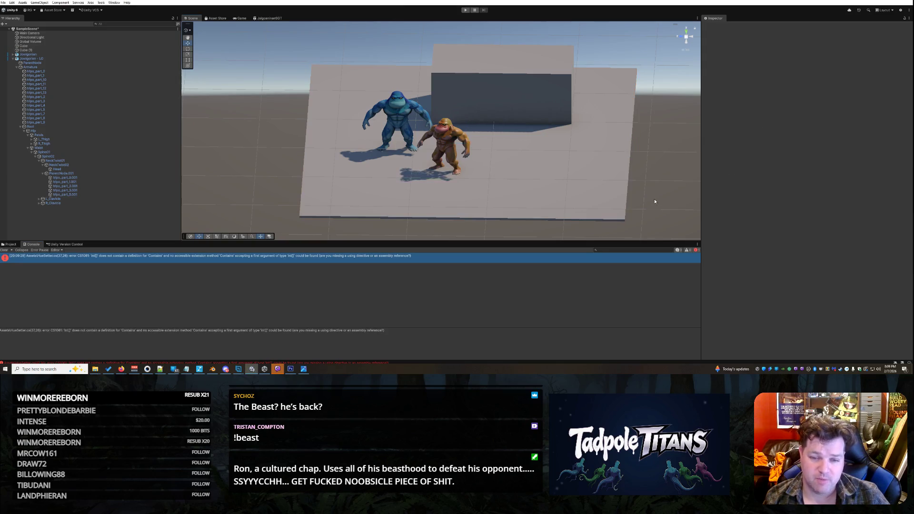
alt+drag(333, 182, 84, 235)
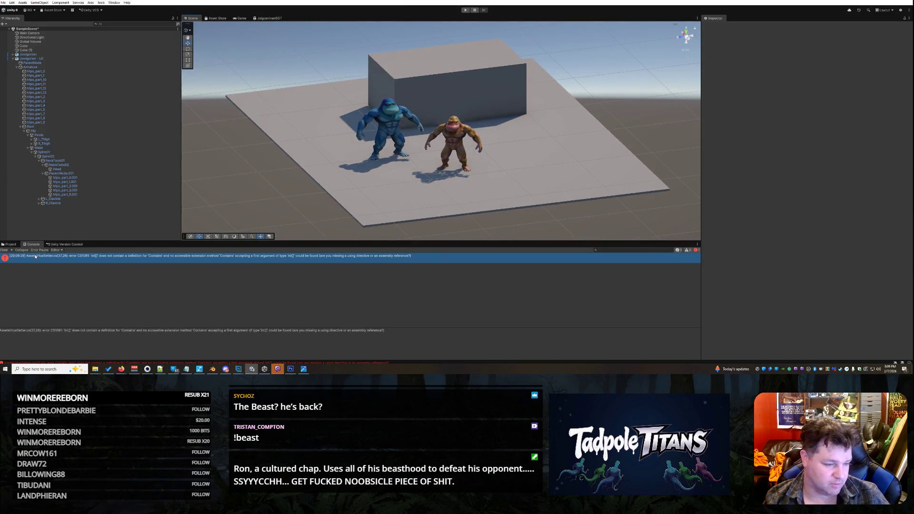
click(466, 10)
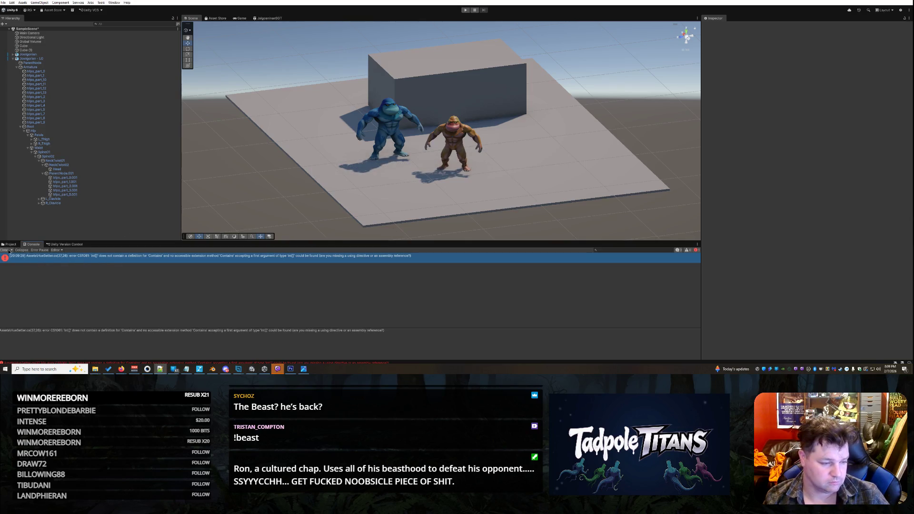
- Clear the Console, select the 'Contains' compile error message, and copy it to the browser
click(4, 250)
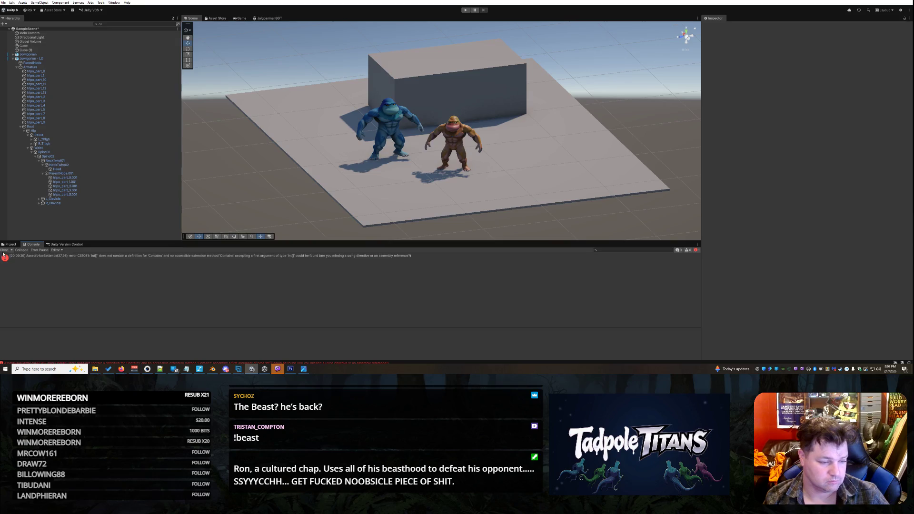
click(375, 258)
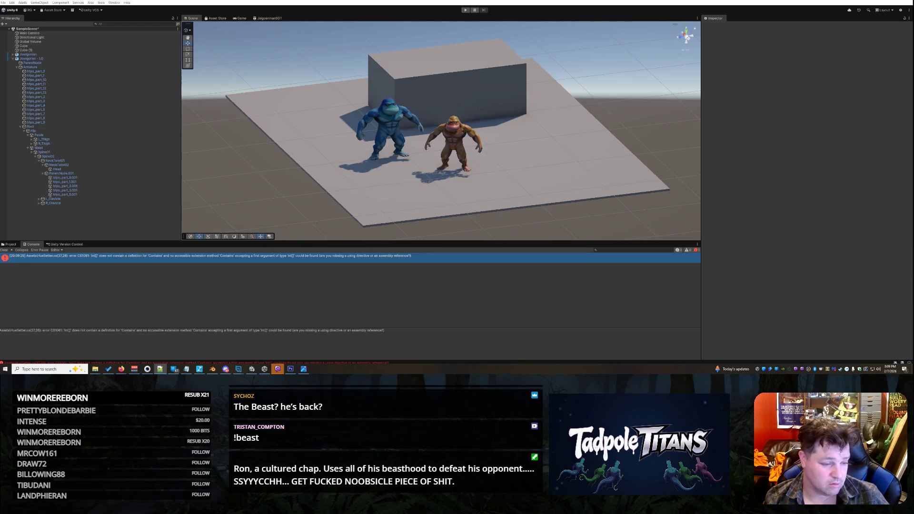
click(404, 336)
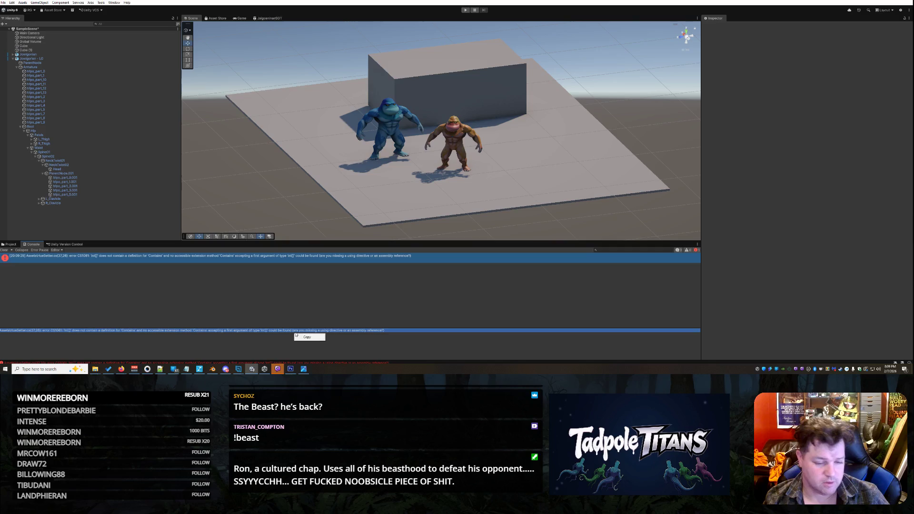
key(alt+Tab)
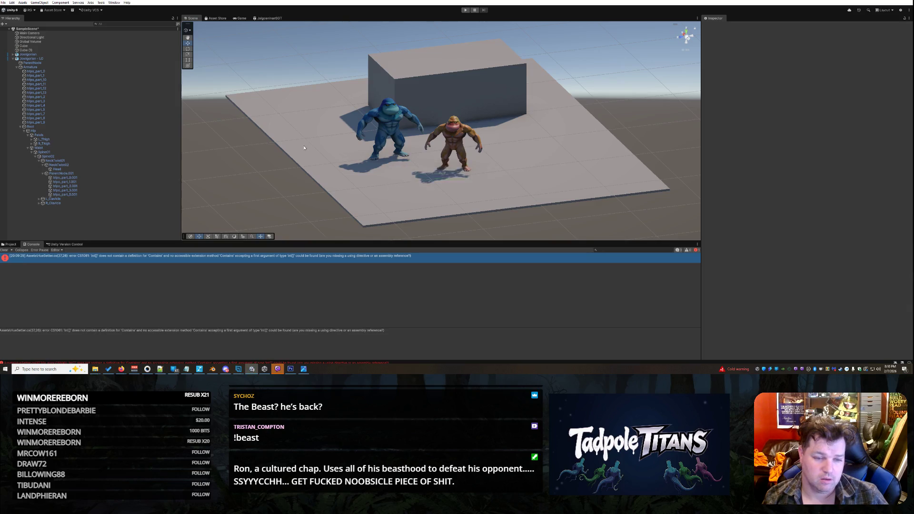
- Let the fixed script recompile, start a play test, and watch the fighters in the Scene view
click(362, 186)
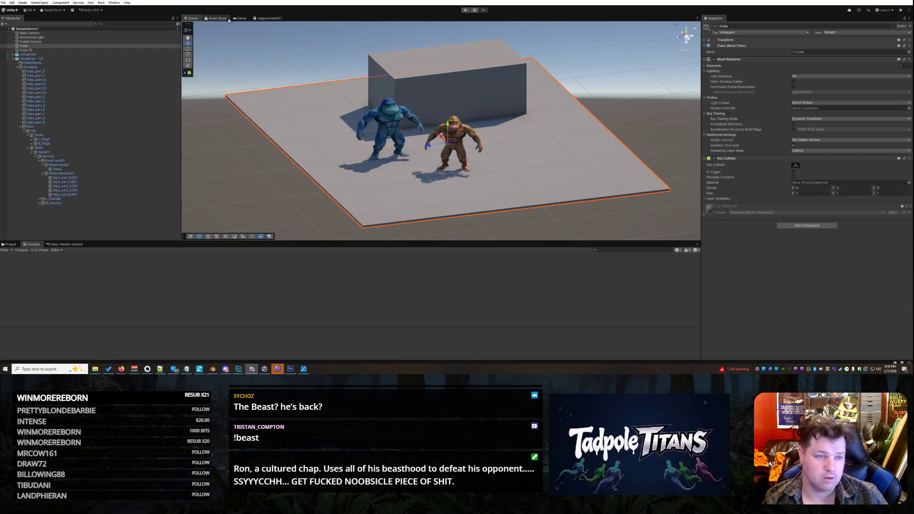
click(466, 10)
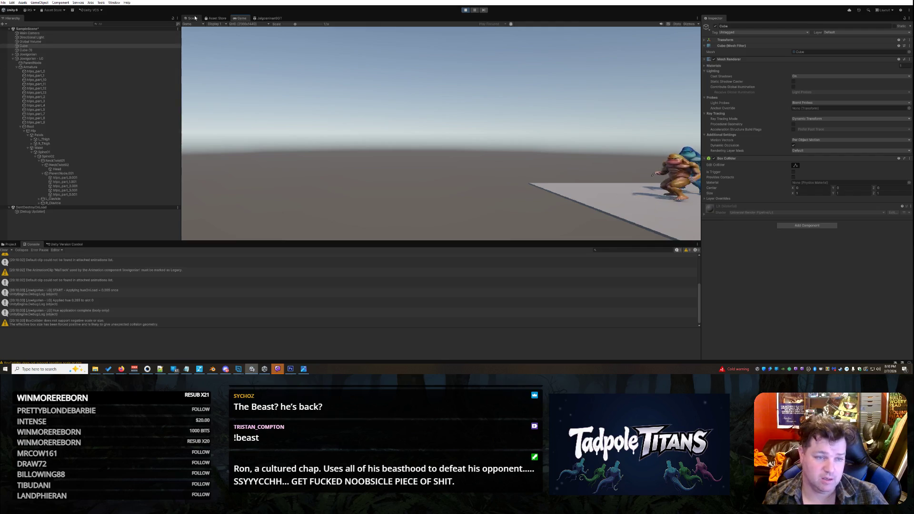
key(ctrl+1)
scroll(174, 275, up, 3)
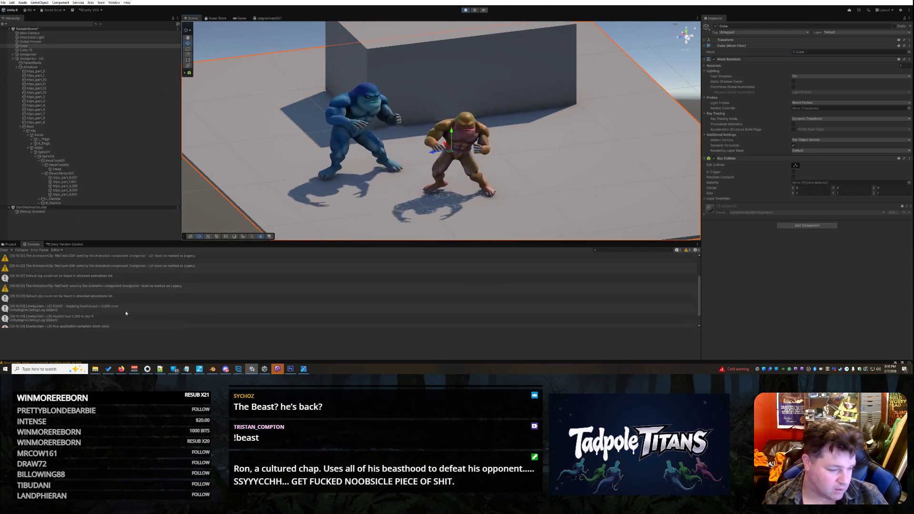
scroll(176, 286, down, 5)
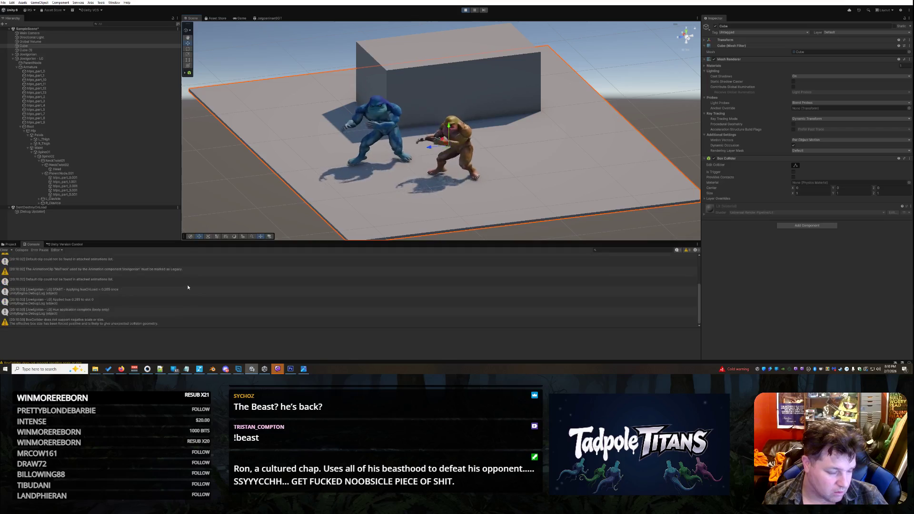
scroll(314, 191, up, 2)
scroll(315, 191, up, 3)
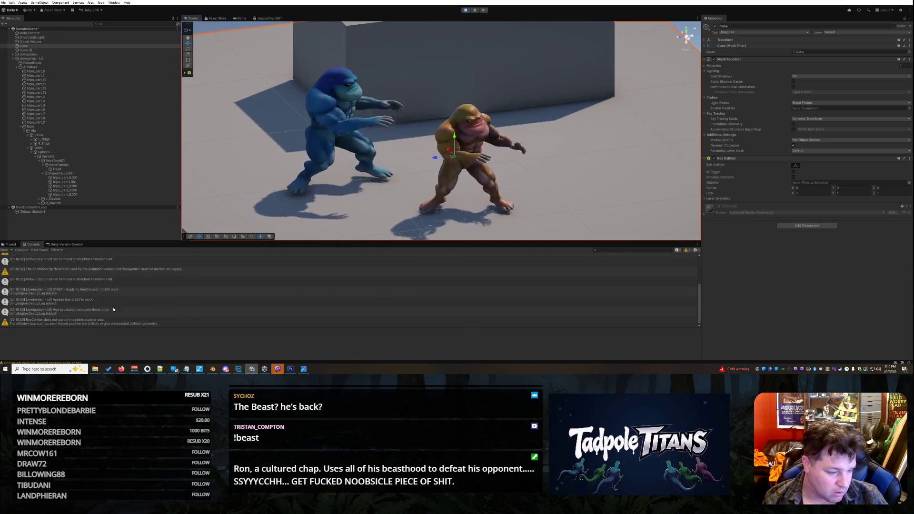
- Inspect the stack traces of the hue log entries, from START applying hueOnLoad to completion
click(93, 311)
click(90, 303)
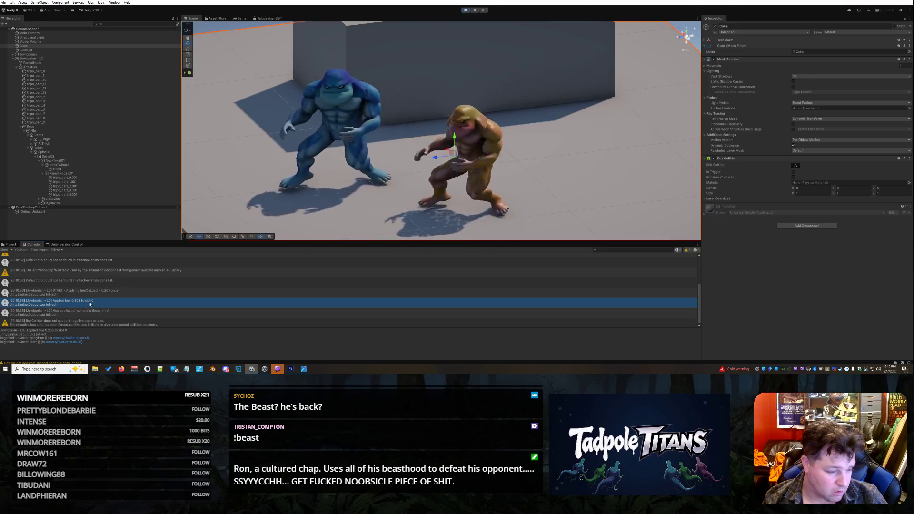
click(92, 292)
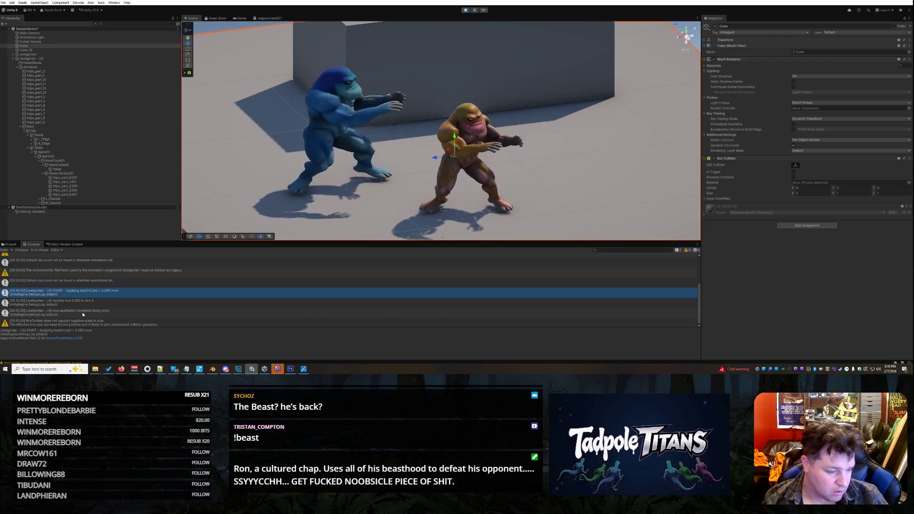
click(37, 336)
drag(38, 337, 5, 329)
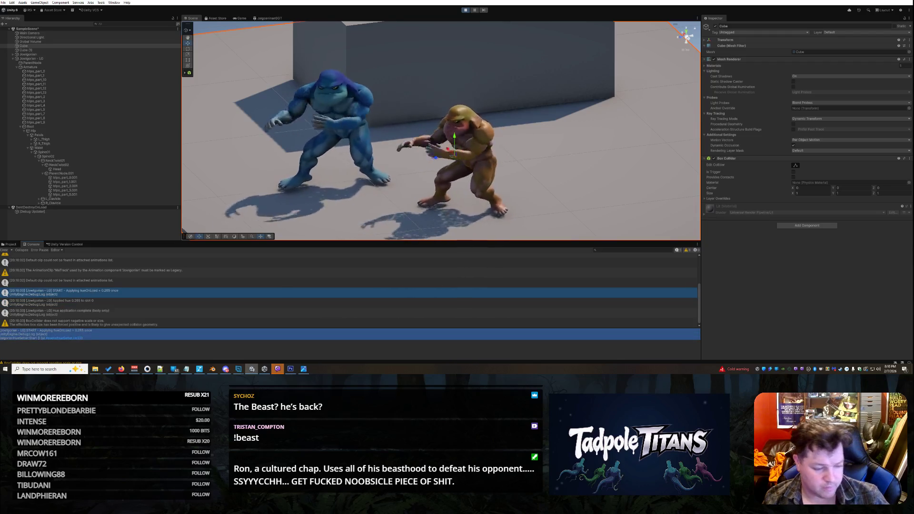
click(14, 332)
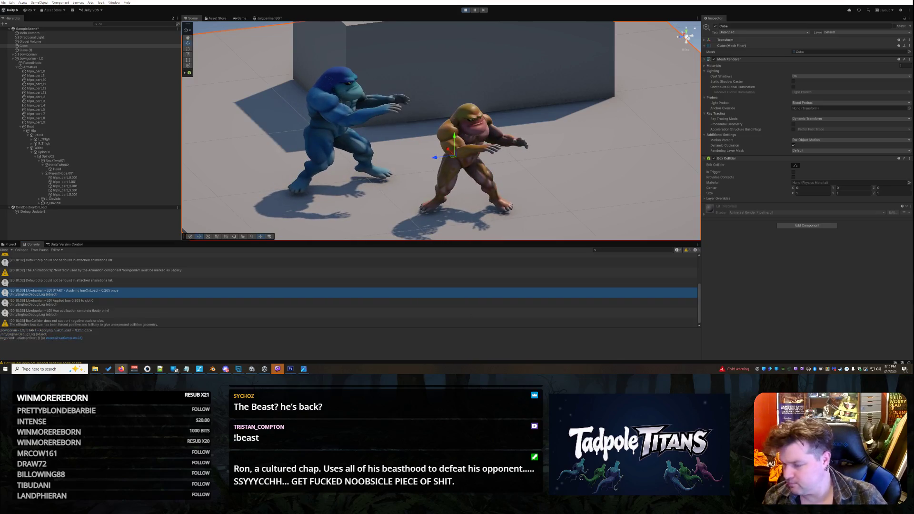
- Copy the 'applied hue 0.265' and 'Hue application complete' stack traces to the browser
click(34, 305)
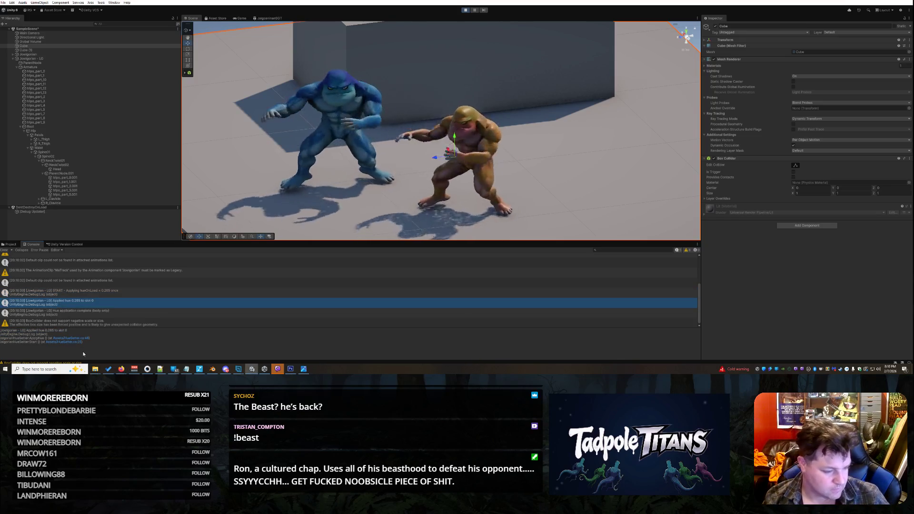
key(ctrl+a)
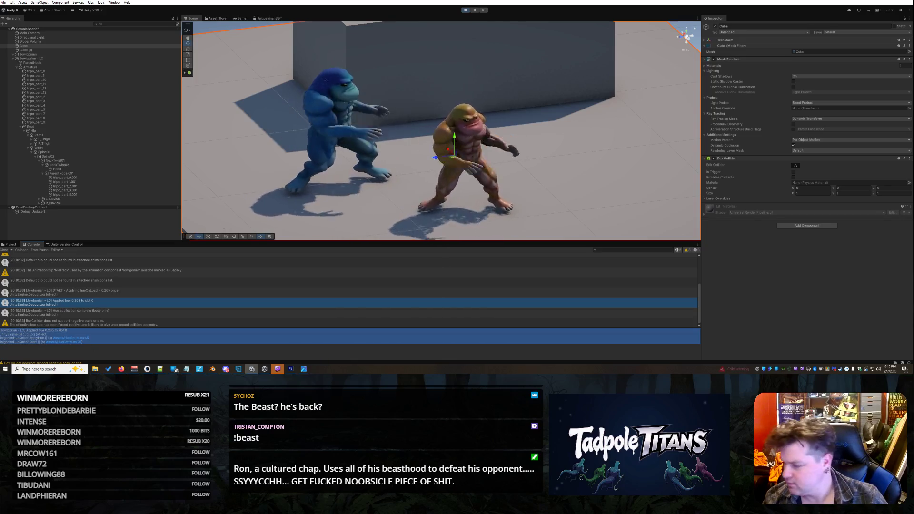
key(alt+Tab)
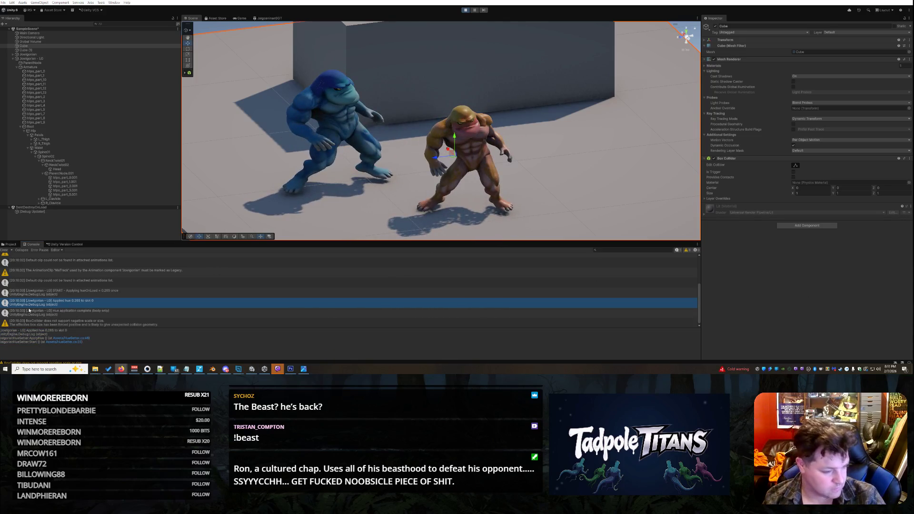
click(75, 312)
key(ctrl+a)
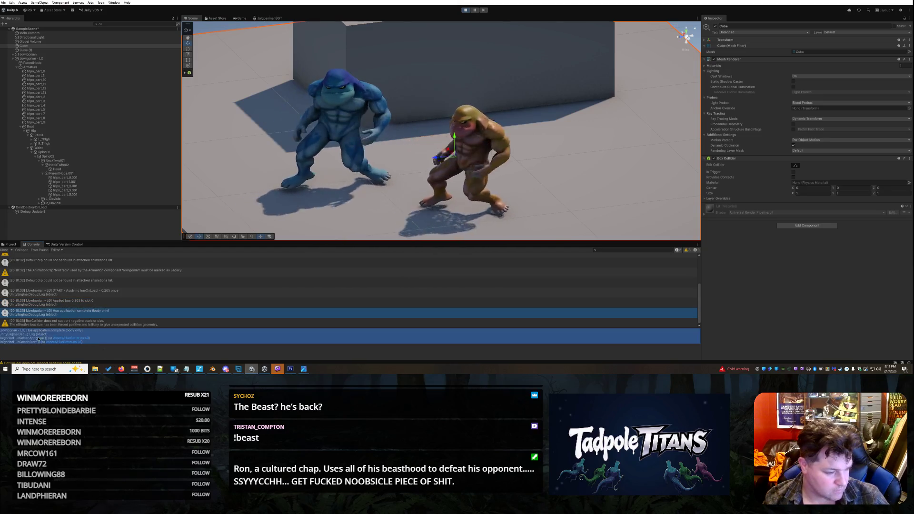
key(alt+Tab)
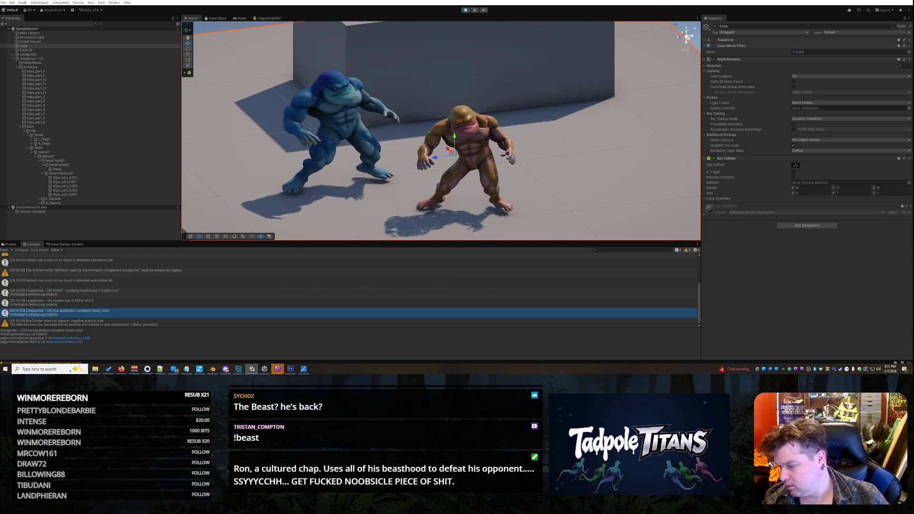
- Copy the BoxCollider negative-scale warning to the browser and stop the play test
click(93, 323)
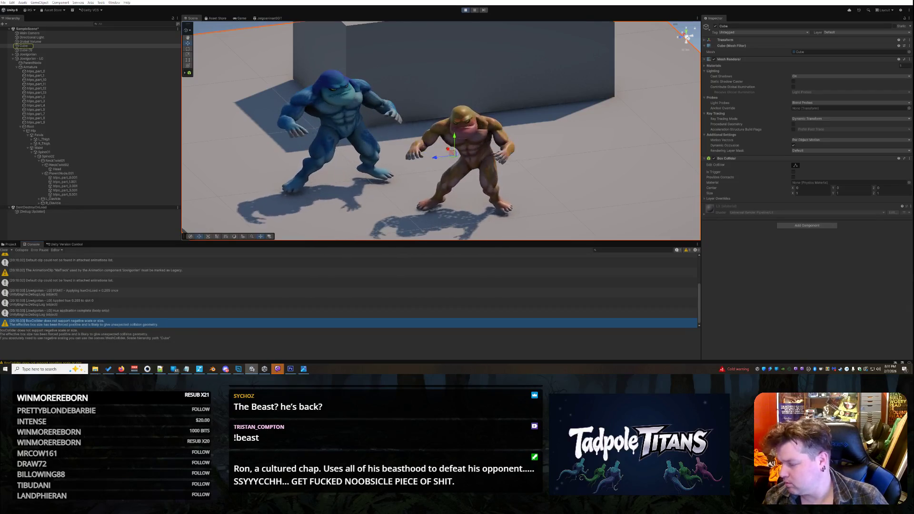
key(alt+Tab)
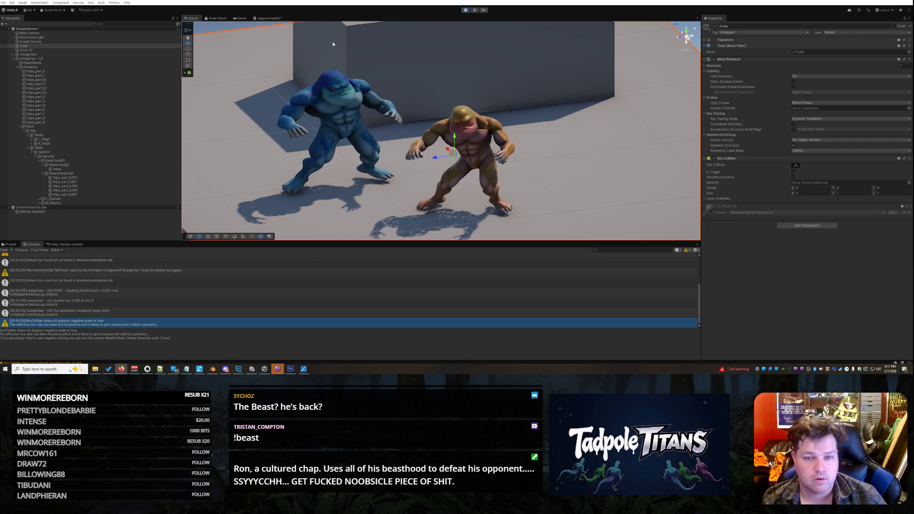
click(464, 9)
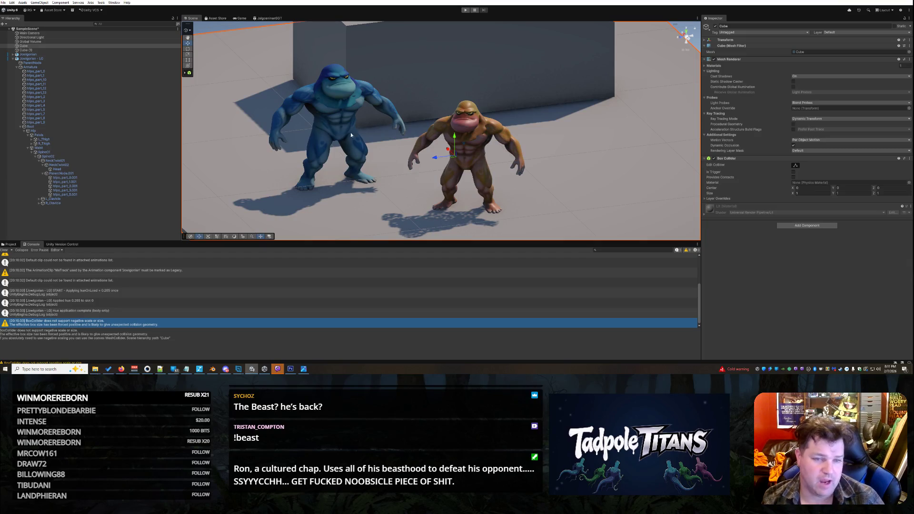
- Select the brown Jowlgorian - LG fighter and orbit and zoom the Scene view toward both fighters
click(10, 244)
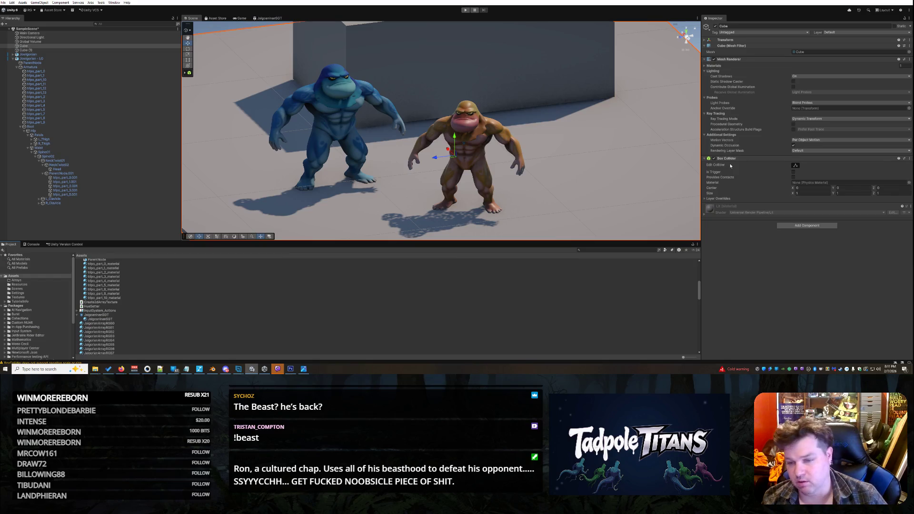
click(464, 111)
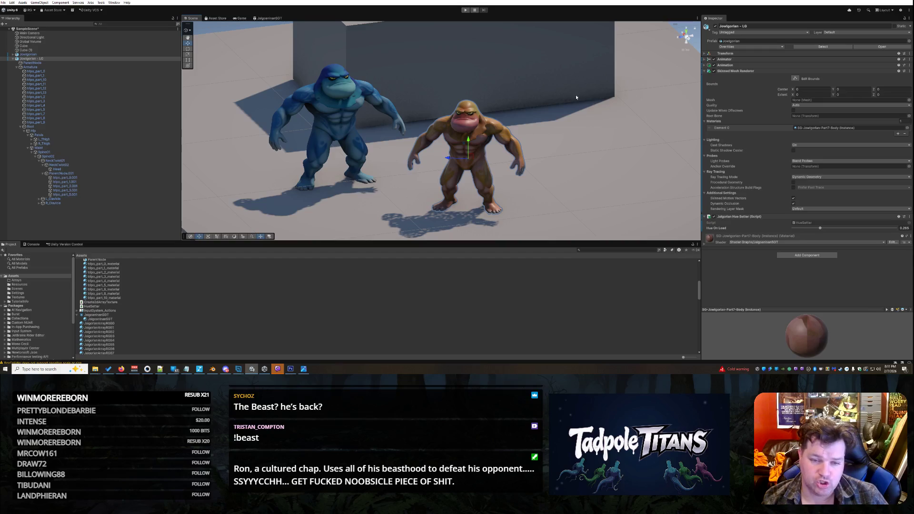
click(591, 152)
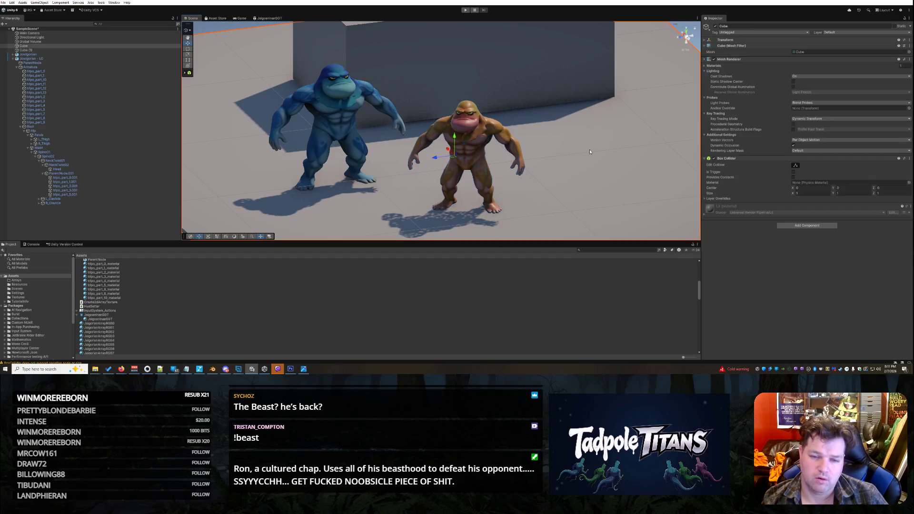
click(482, 137)
mouse_move(532, 224)
mouse_down()
mouse_move(601, 189)
mouse_move(571, 186)
mouse_move(599, 195)
mouse_up()
scroll(591, 195, up, 2)
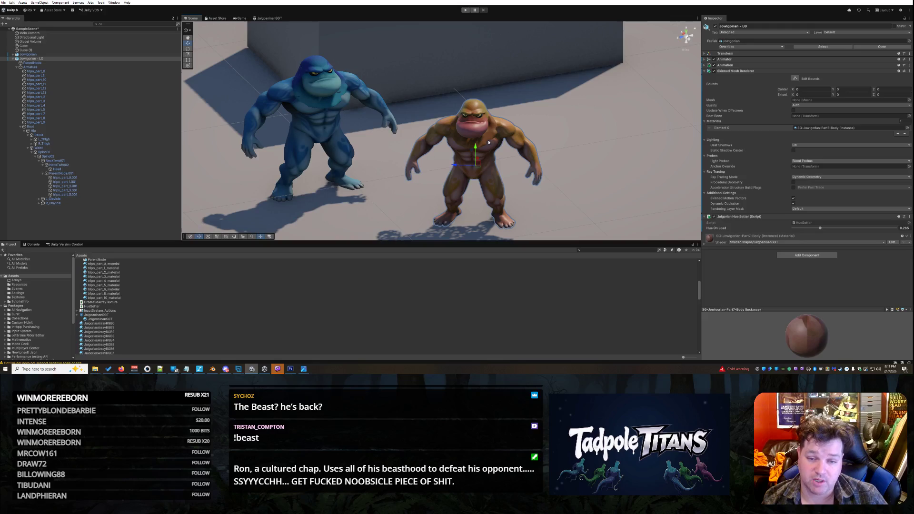
mouse_move(550, 155)
mouse_down()
mouse_move(576, 159)
mouse_move(546, 153)
mouse_up()
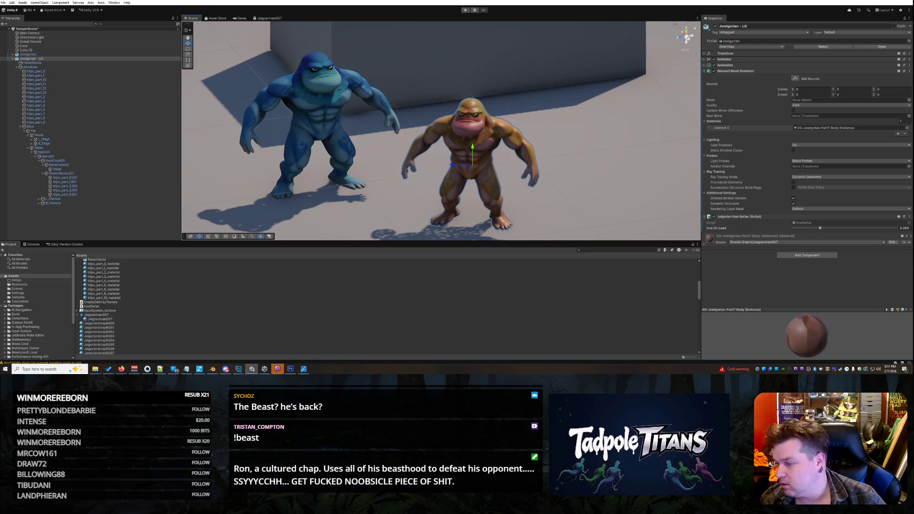
key(alt+Tab)
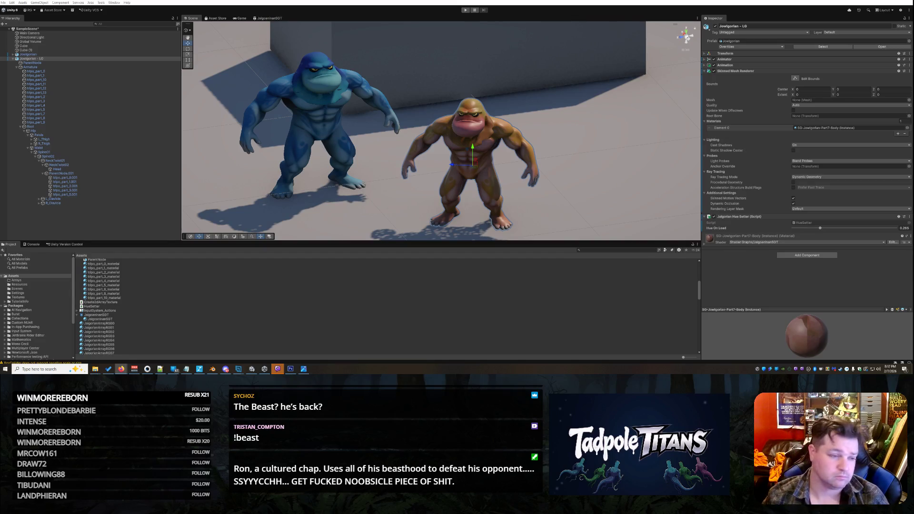
- Collapse the BASETEST folder and open the hue-shift shader graph asset
scroll(133, 297, down, 10)
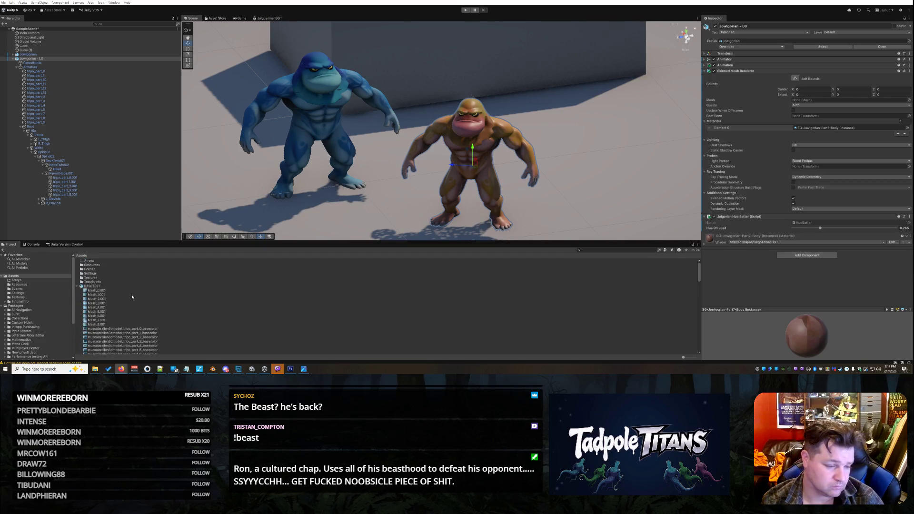
scroll(132, 298, up, 10)
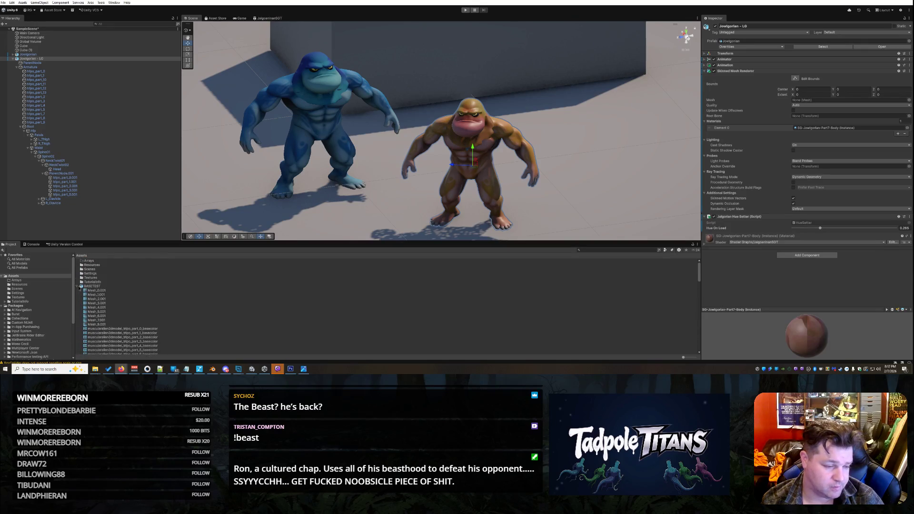
click(79, 286)
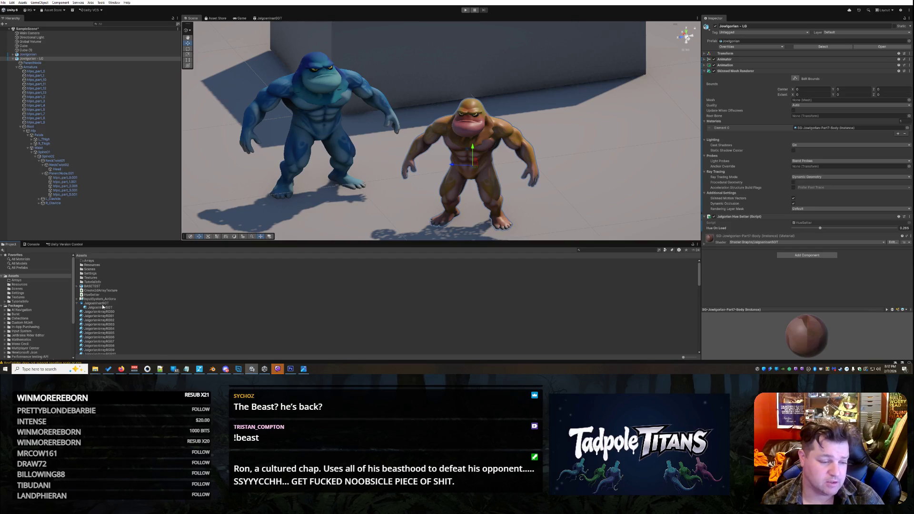
click(99, 304)
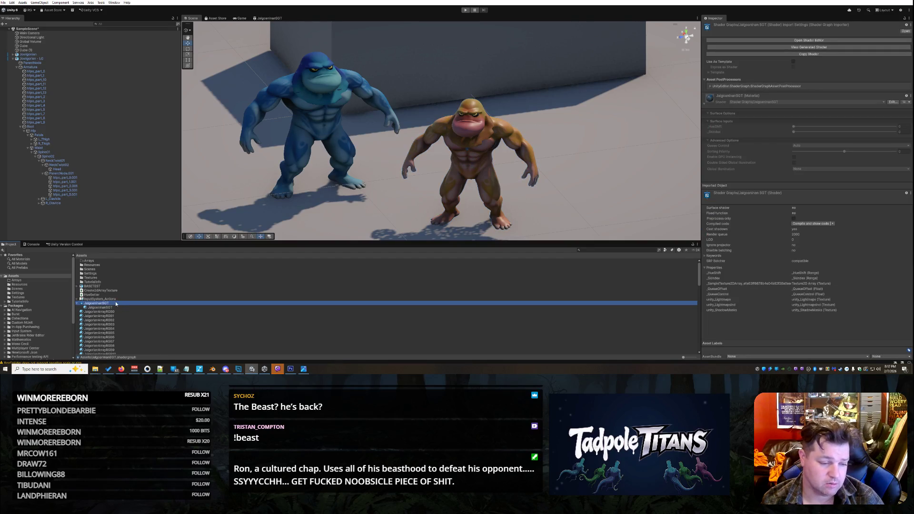
double_click(115, 301)
- Pan and zoom the shader graph to the Vertex and Fragment outputs, enlarge its panel, and open Windows search
mouse_move(311, 195)
mouse_down()
mouse_move(458, 188)
mouse_move(381, 208)
mouse_up()
right_click(396, 216)
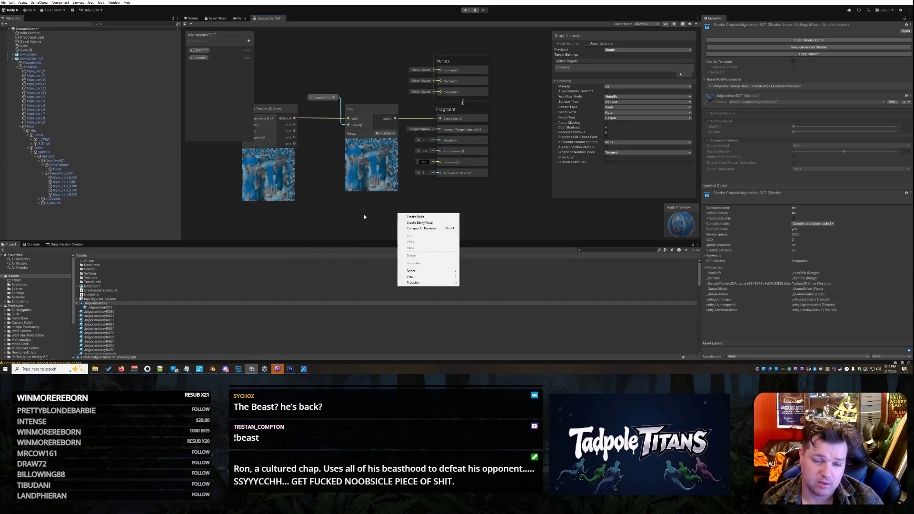
click(604, 250)
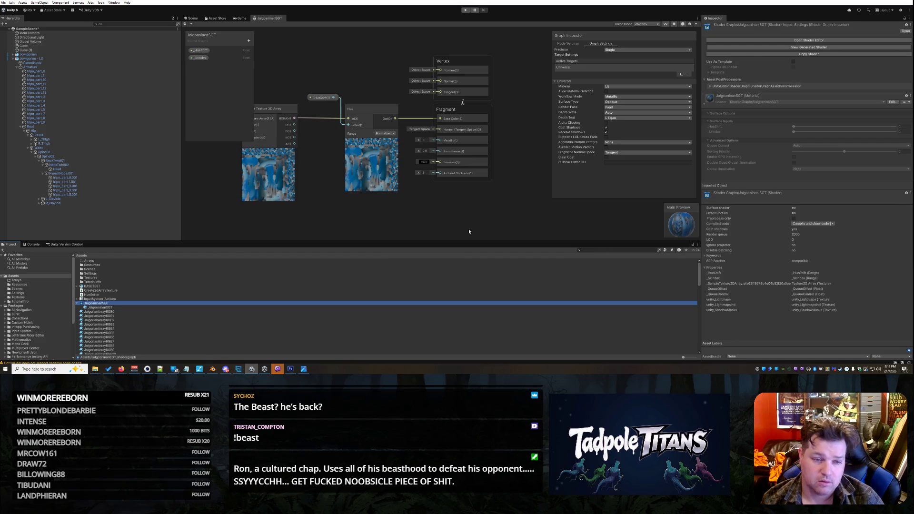
scroll(365, 204, down, 2)
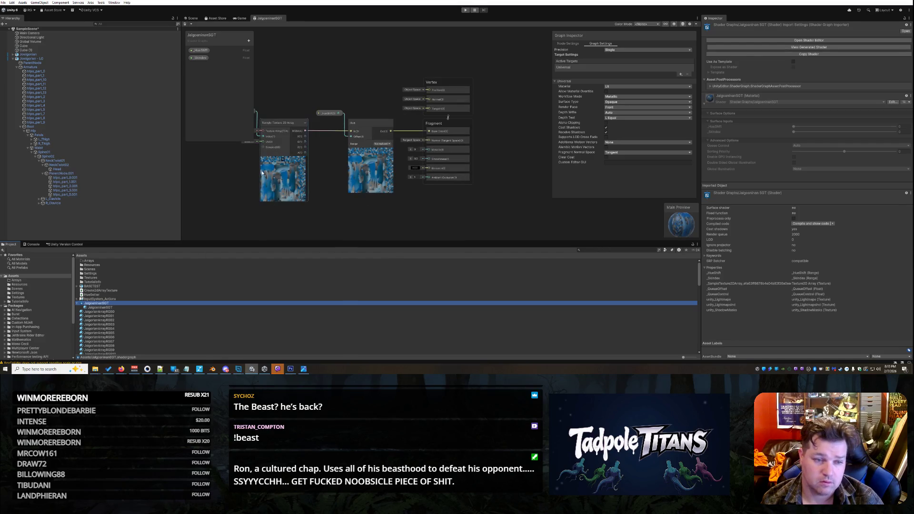
scroll(262, 170, down, 1)
click(221, 184)
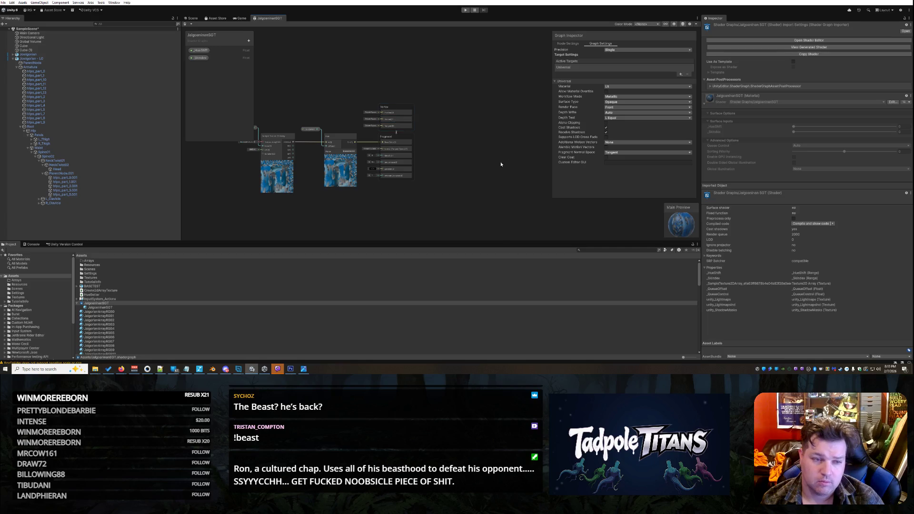
scroll(501, 164, down, 2)
scroll(204, 179, down, 1)
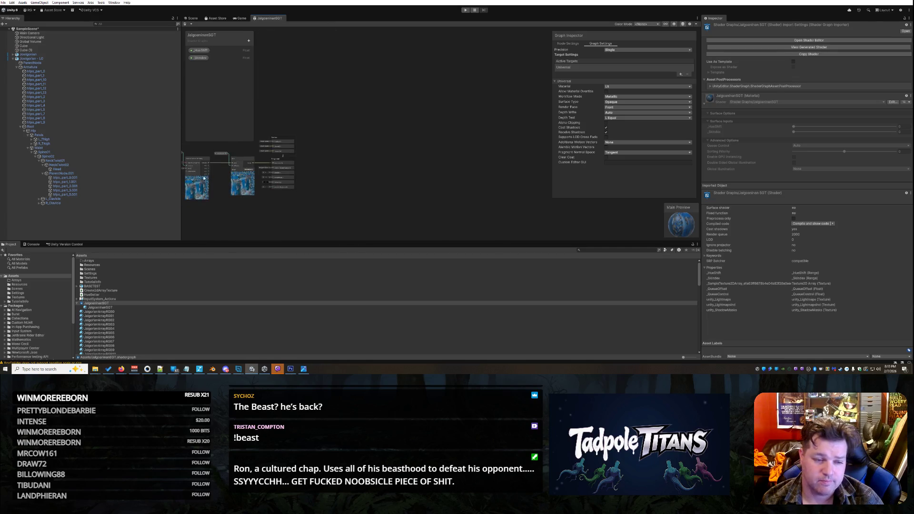
scroll(204, 179, up, 2)
scroll(200, 174, down, 4)
scroll(198, 170, up, 3)
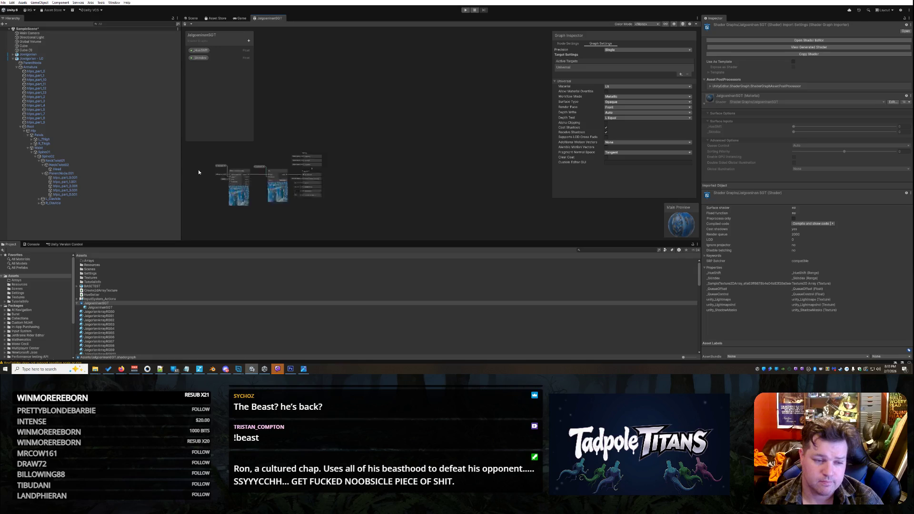
scroll(199, 171, up, 3)
scroll(215, 171, down, 1)
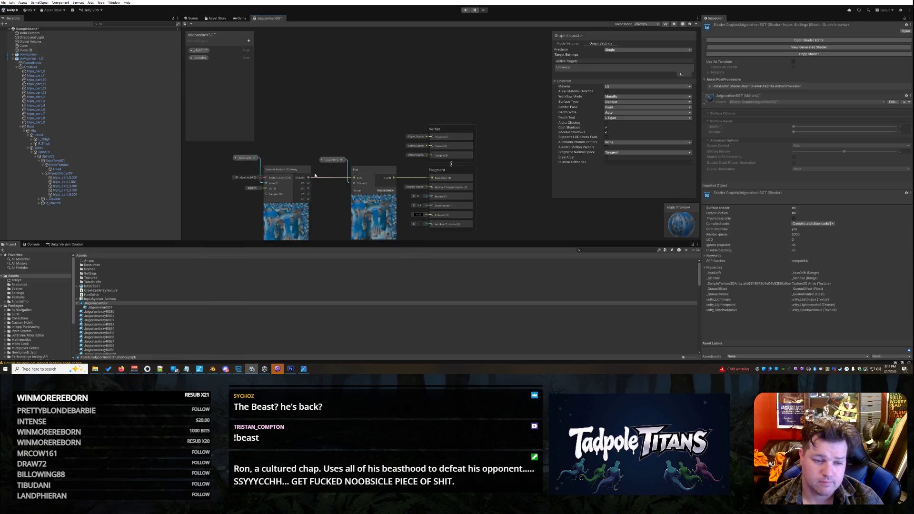
scroll(315, 175, down, 1)
scroll(334, 196, up, 1)
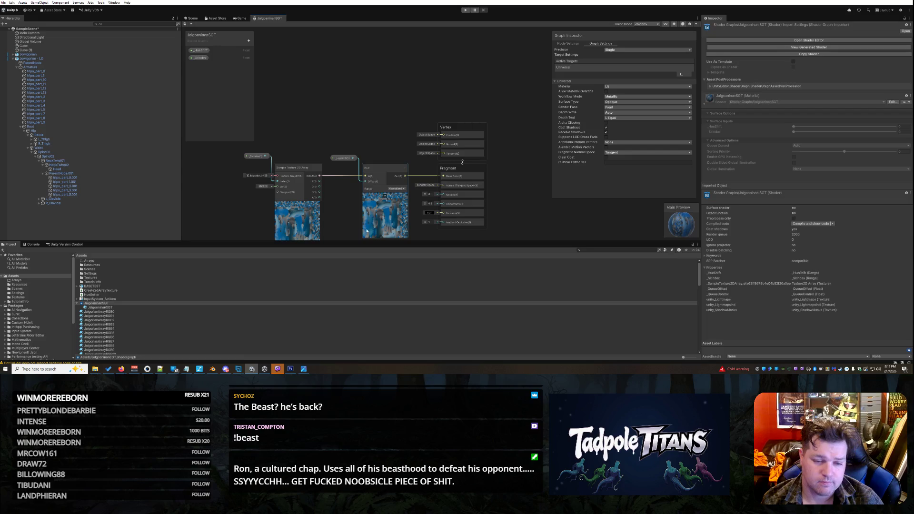
drag(337, 242, 337, 268)
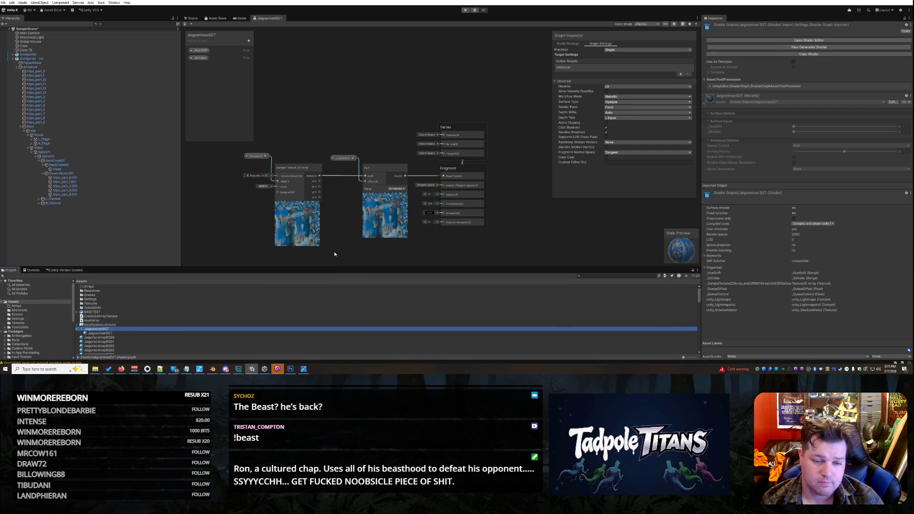
click(48, 370)
- Snip the shader graph area with Snipping Tool, copy the image, and close without saving
text(snipp)
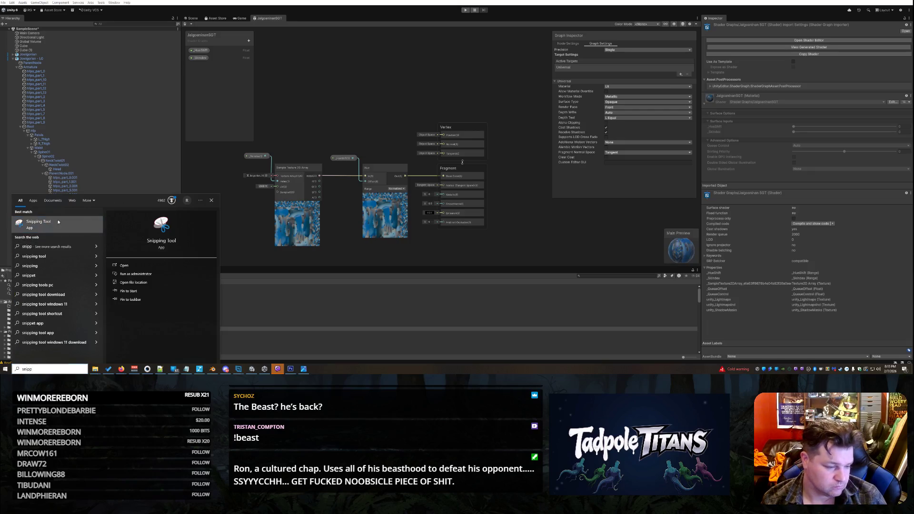
click(281, 230)
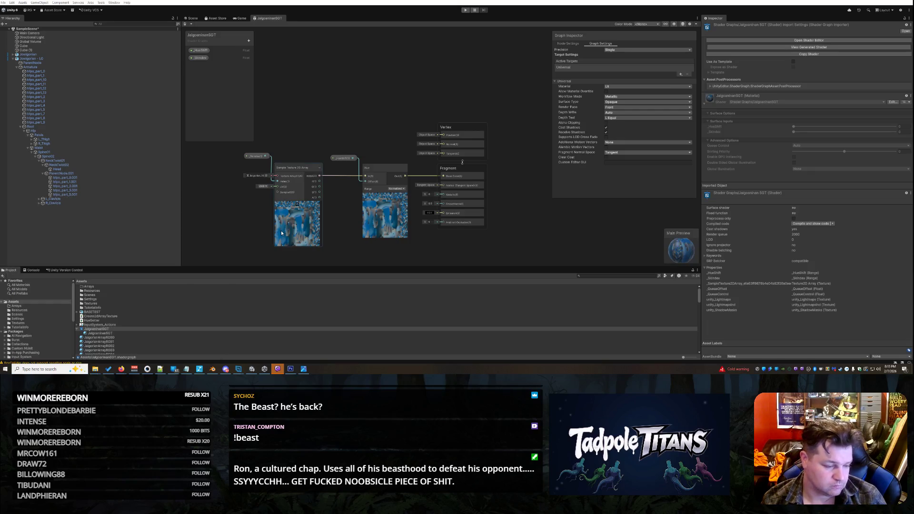
click(533, 153)
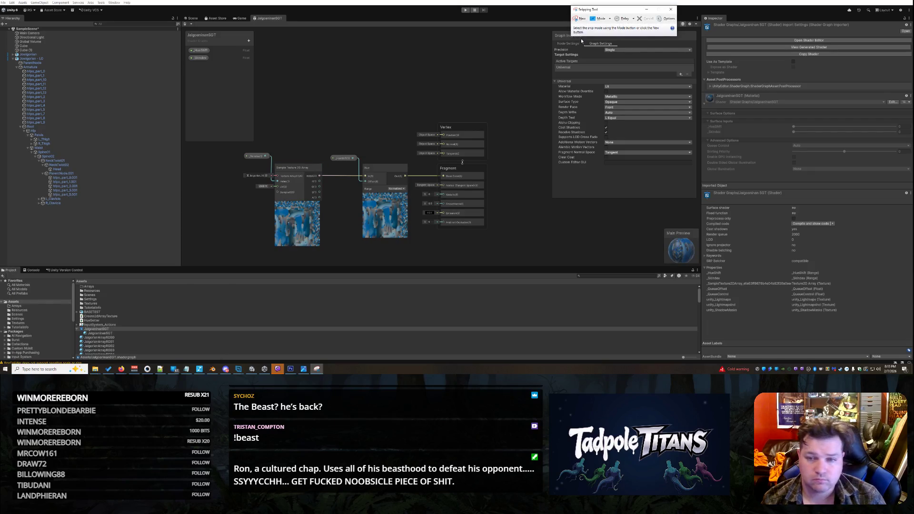
click(581, 18)
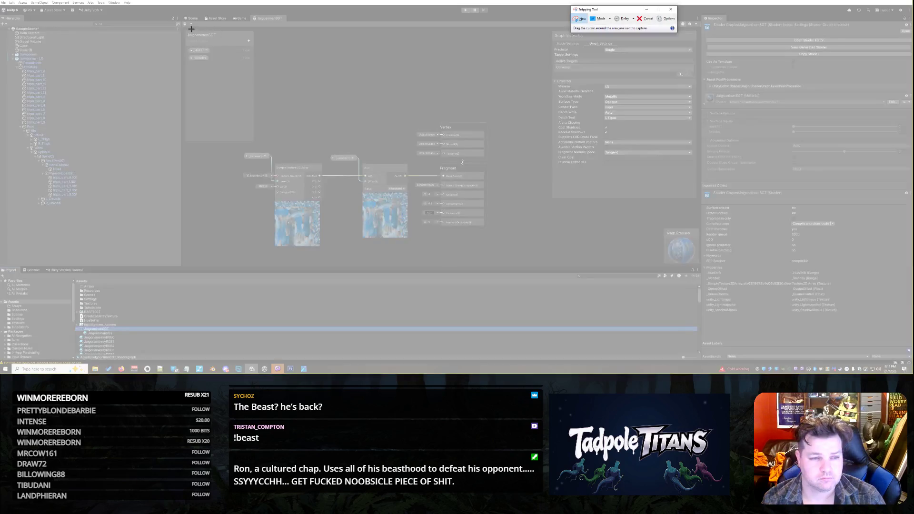
mouse_move(184, 28)
mouse_down()
mouse_move(626, 258)
mouse_move(699, 260)
mouse_up()
right_click(476, 148)
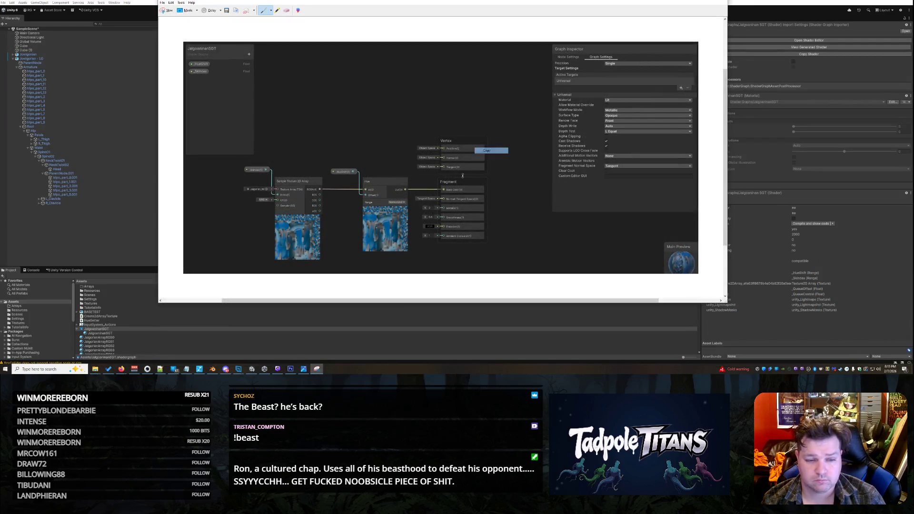
click(487, 151)
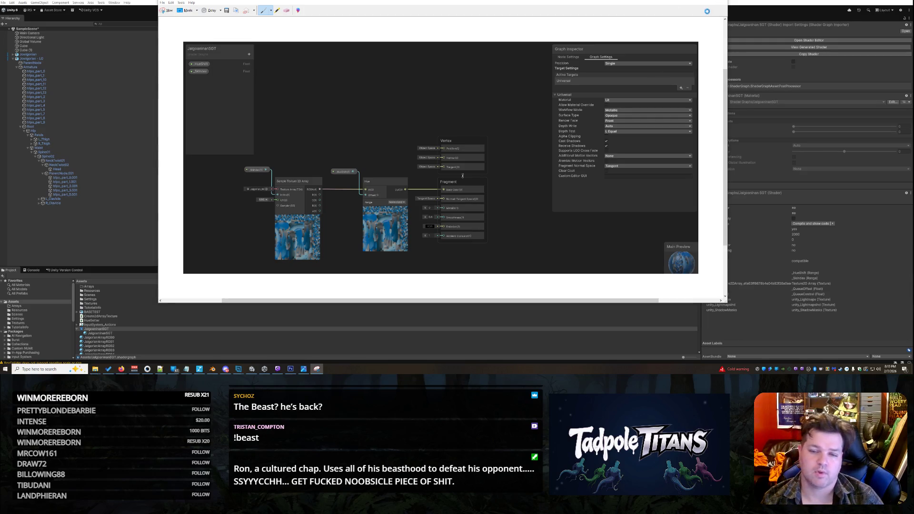
click(721, 2)
click(464, 154)
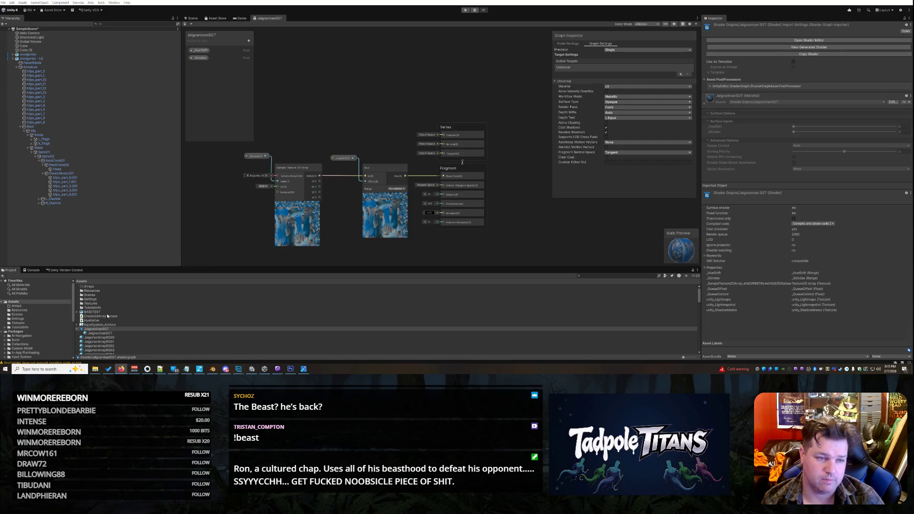
click(113, 337)
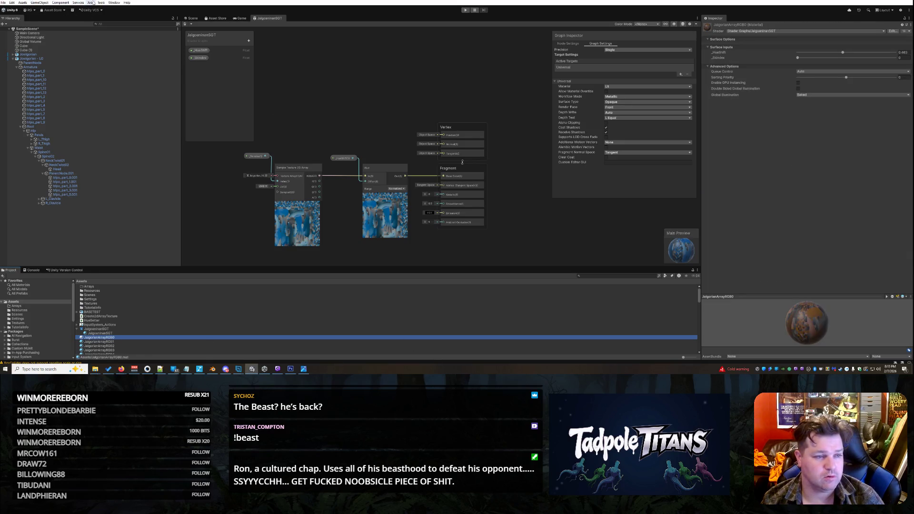
click(240, 18)
click(194, 19)
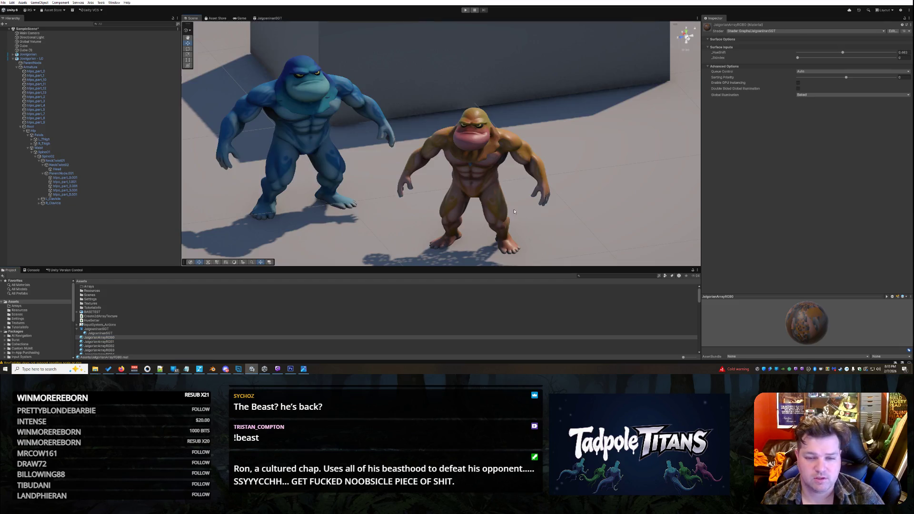
click(124, 338)
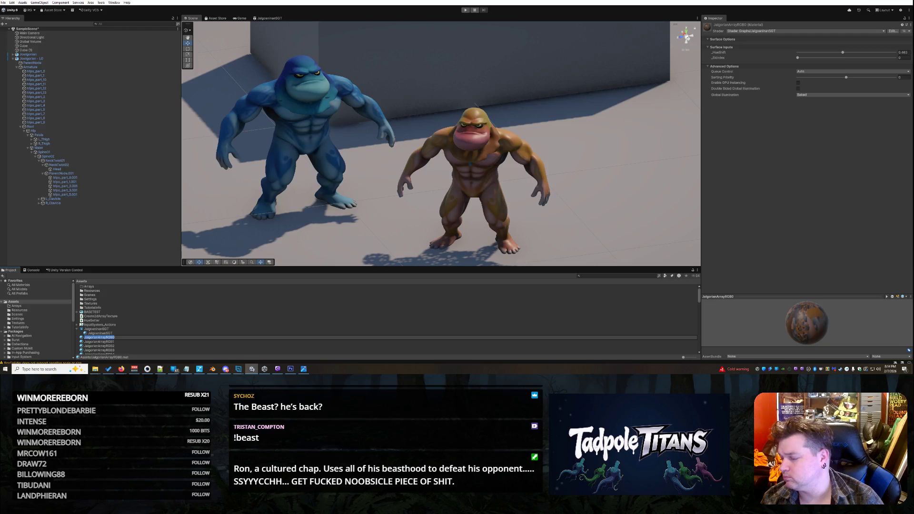
scroll(333, 319, down, 2)
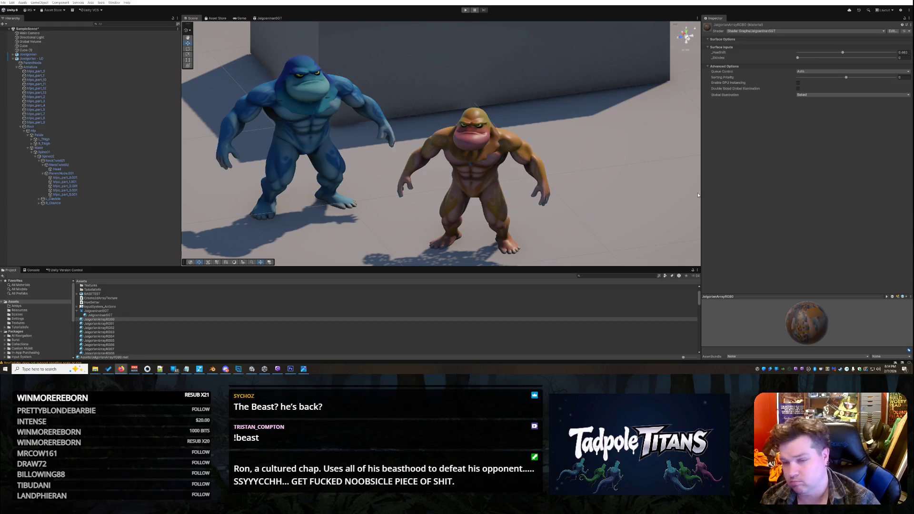
drag(698, 195, 686, 193)
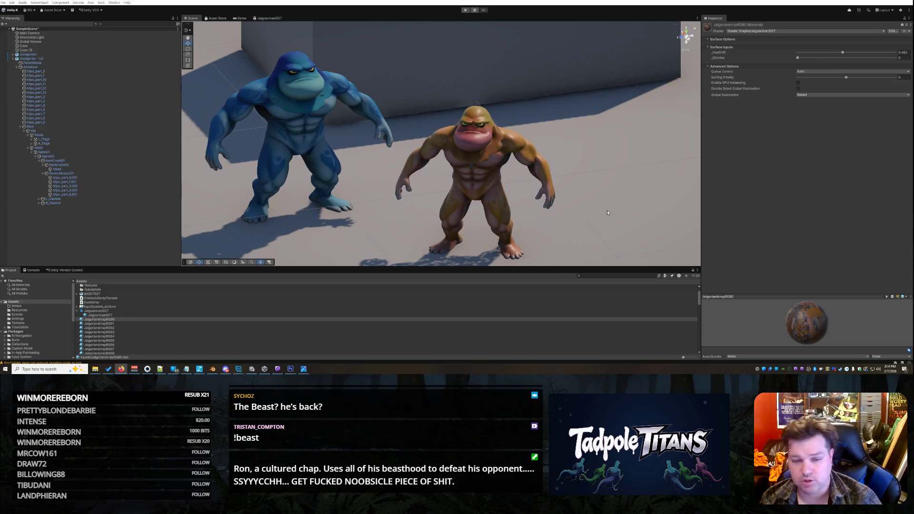
alt+drag(607, 213, 590, 196)
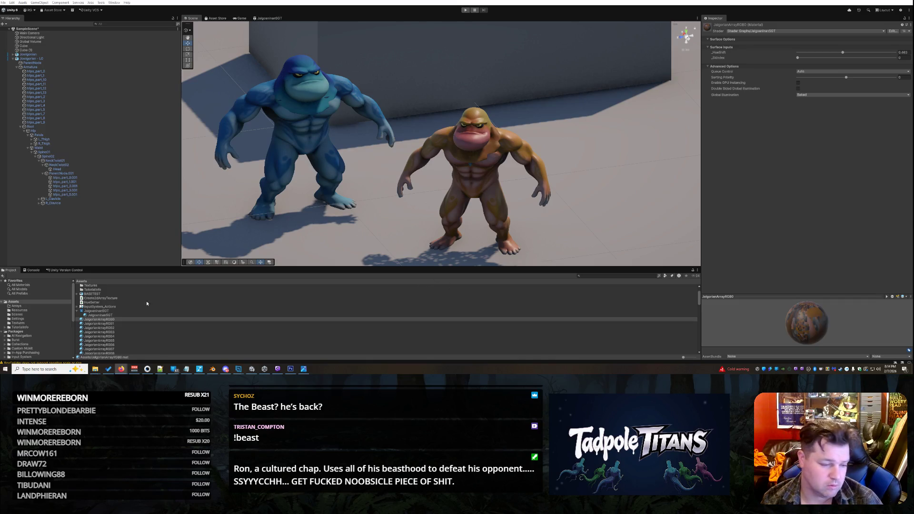
click(113, 311)
double_click(115, 312)
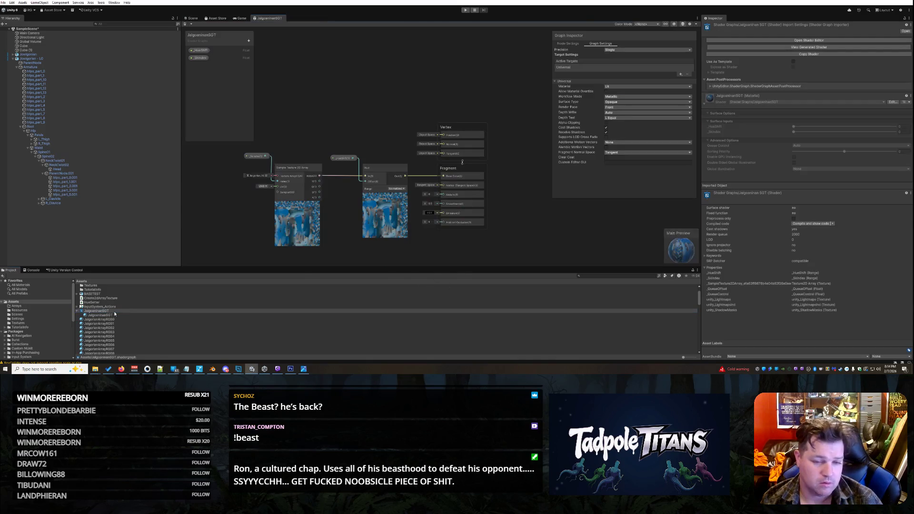
scroll(505, 209, up, 2)
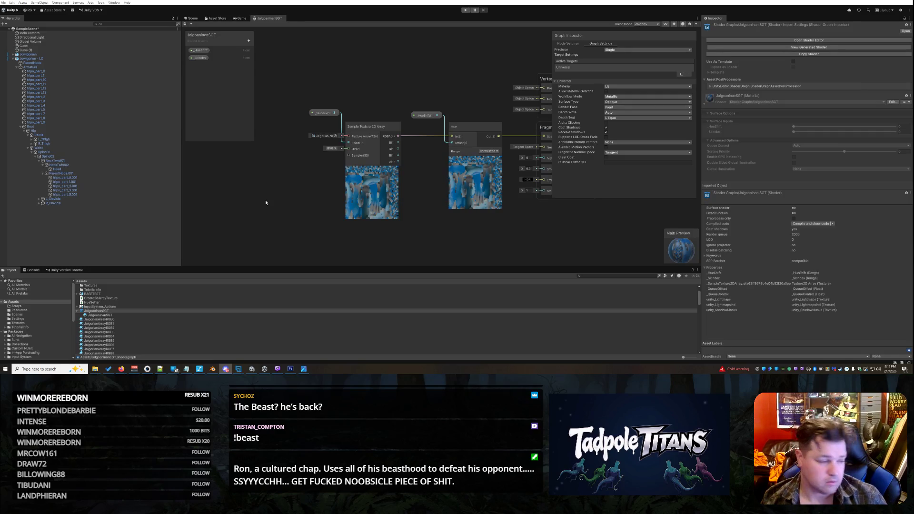
click(48, 58)
- Close the shader graph tab and select the floor Cube in the Scene view
right_click(279, 19)
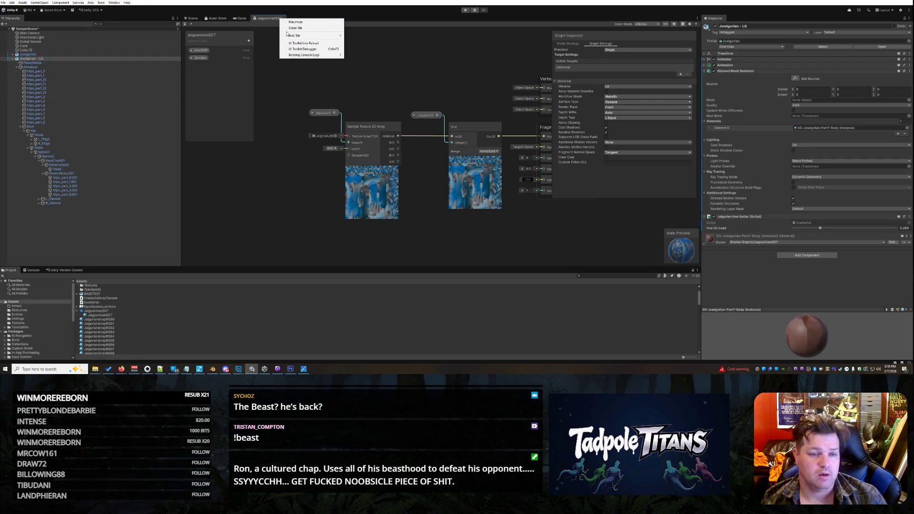
click(291, 26)
scroll(435, 107, down, 2)
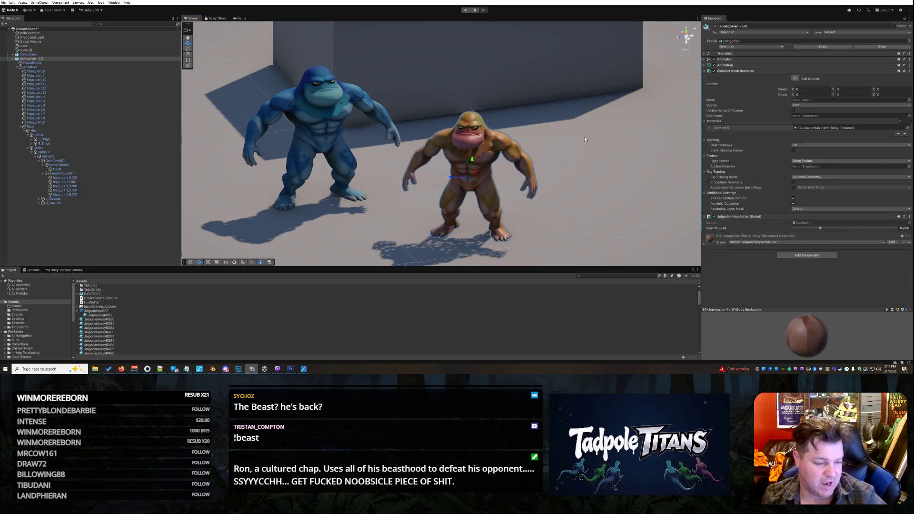
click(603, 196)
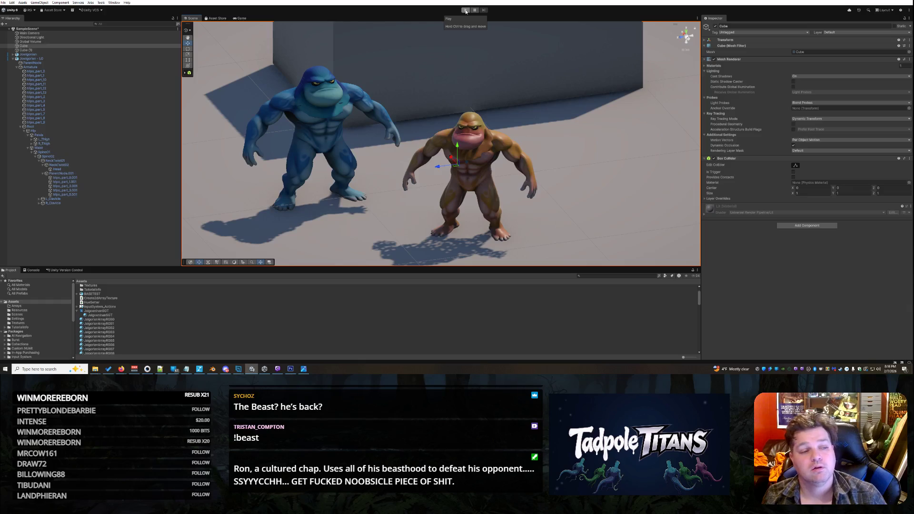
- Start a play test, check the Console logs, then orbit the Scene view toward the fighters' fronts
click(466, 10)
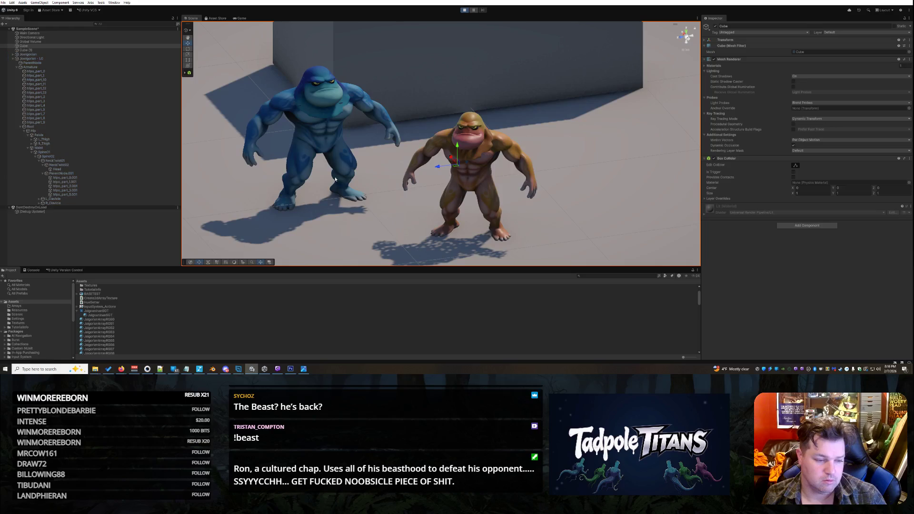
click(33, 270)
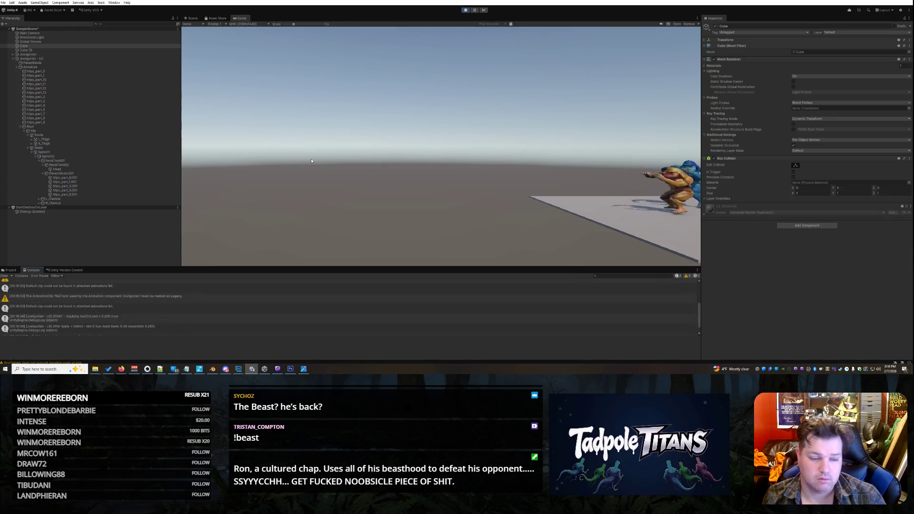
click(192, 18)
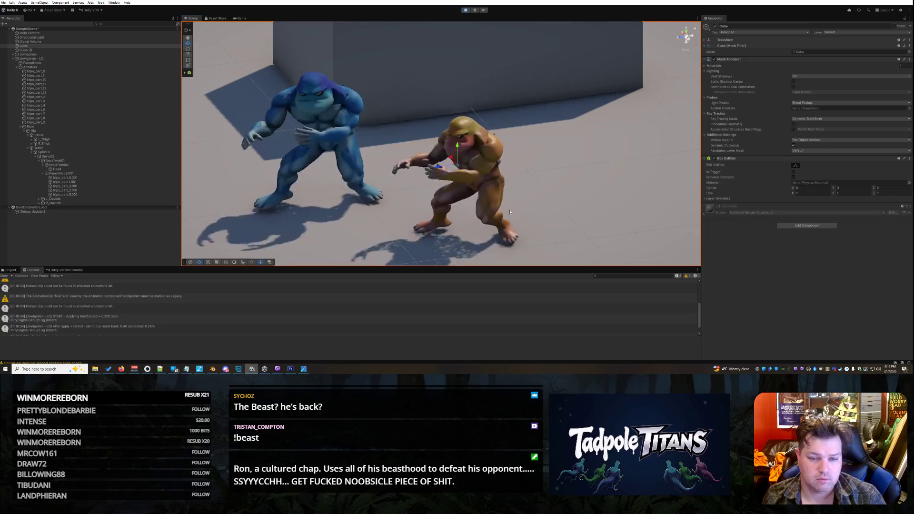
click(564, 160)
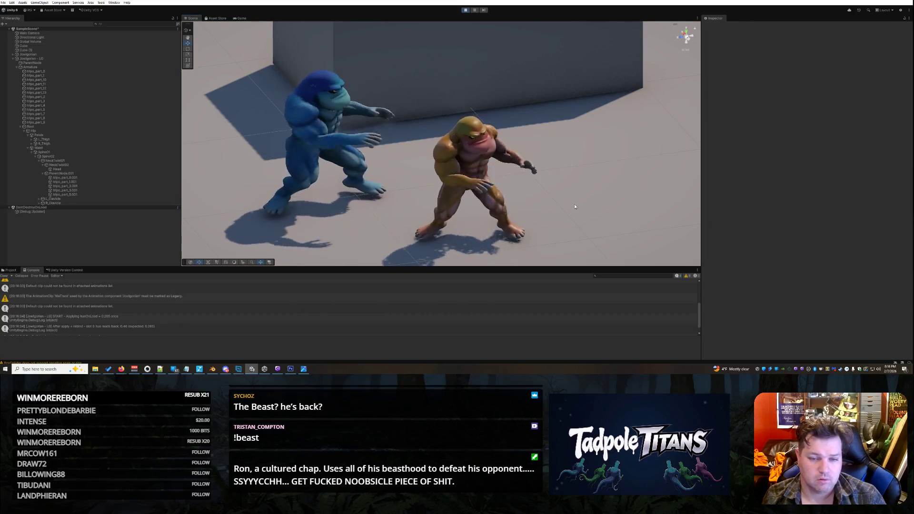
drag(575, 204, 524, 162)
- Select the hue log entry's stack trace, switch to the browser, and stop Play mode
click(121, 318)
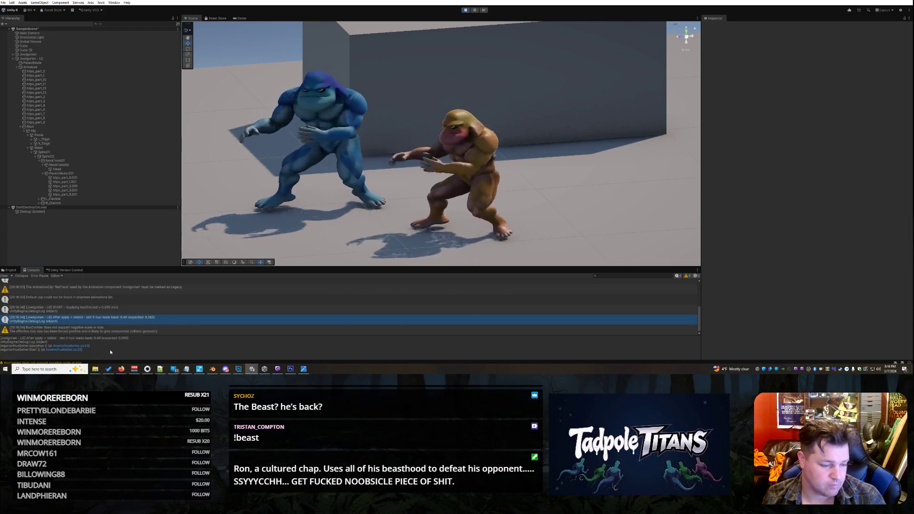
drag(84, 350, 13, 343)
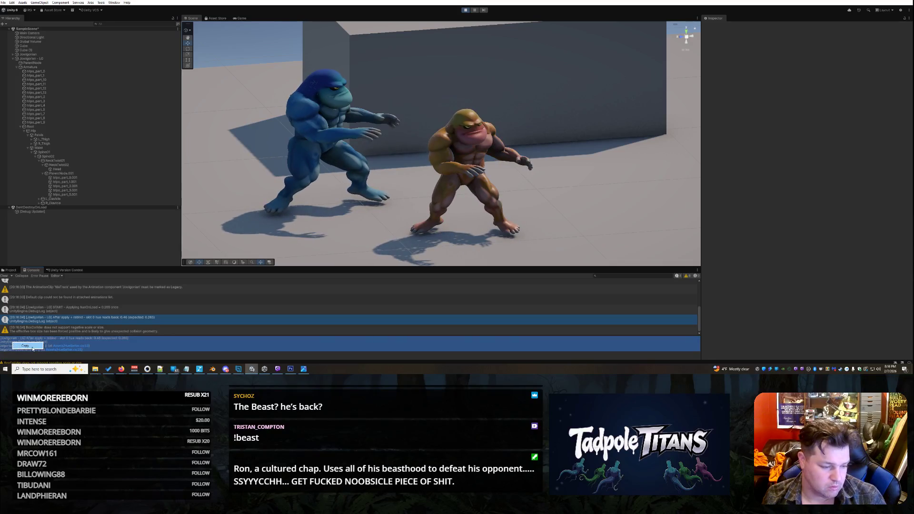
key(alt+Tab)
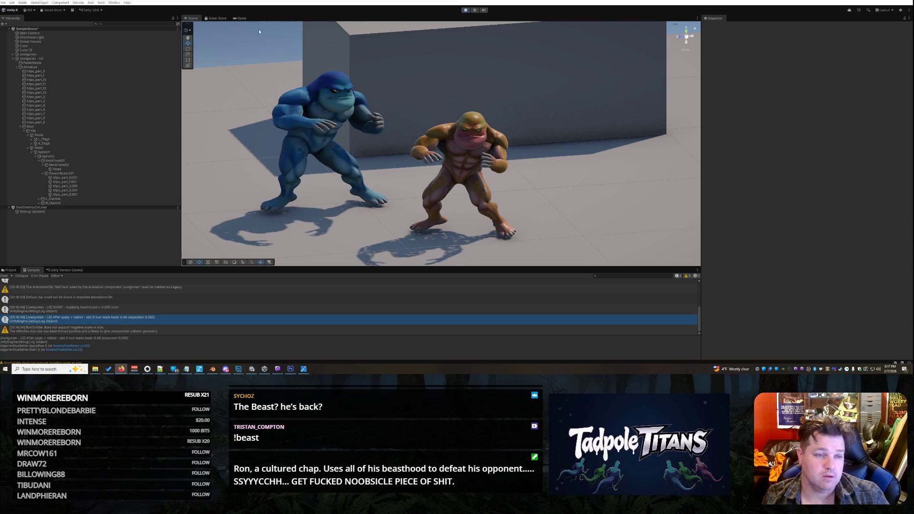
click(466, 10)
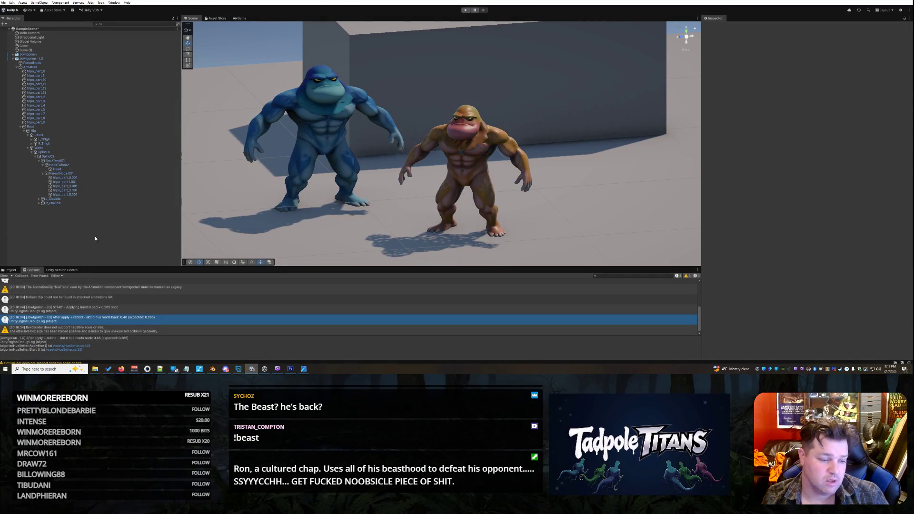
- Show the Project assets, inspect a fighter material, and select the brown fighter and its torso
click(11, 271)
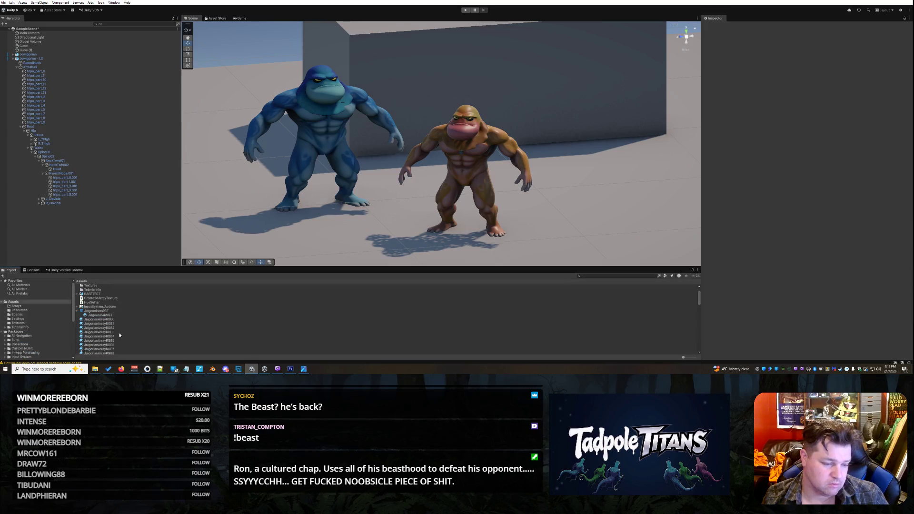
click(100, 320)
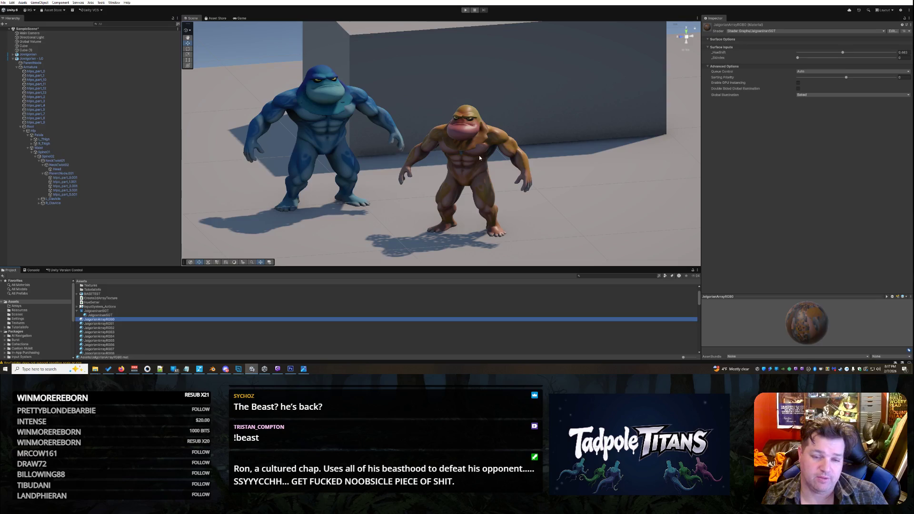
click(478, 137)
click(485, 151)
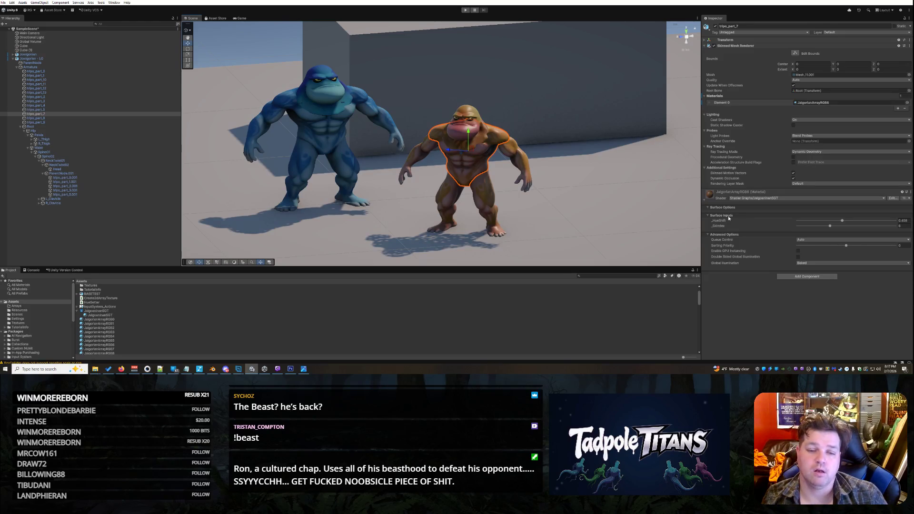
click(553, 176)
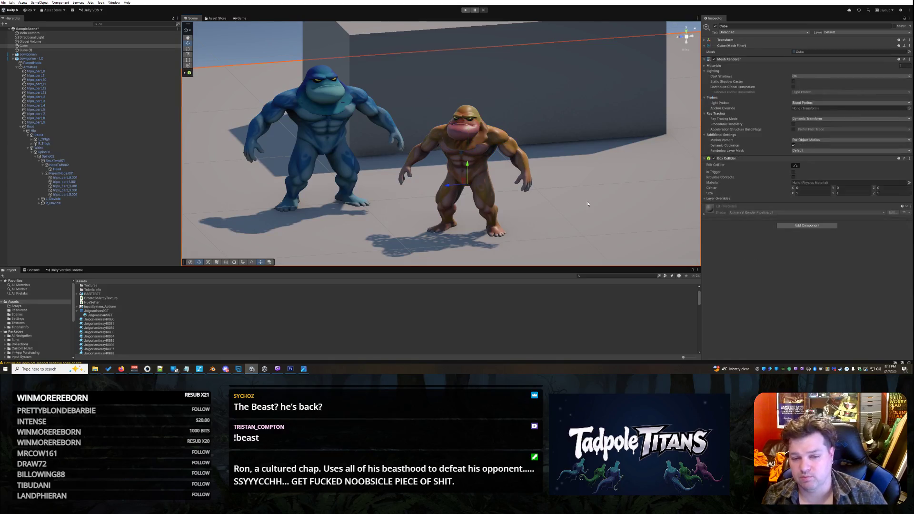
click(490, 154)
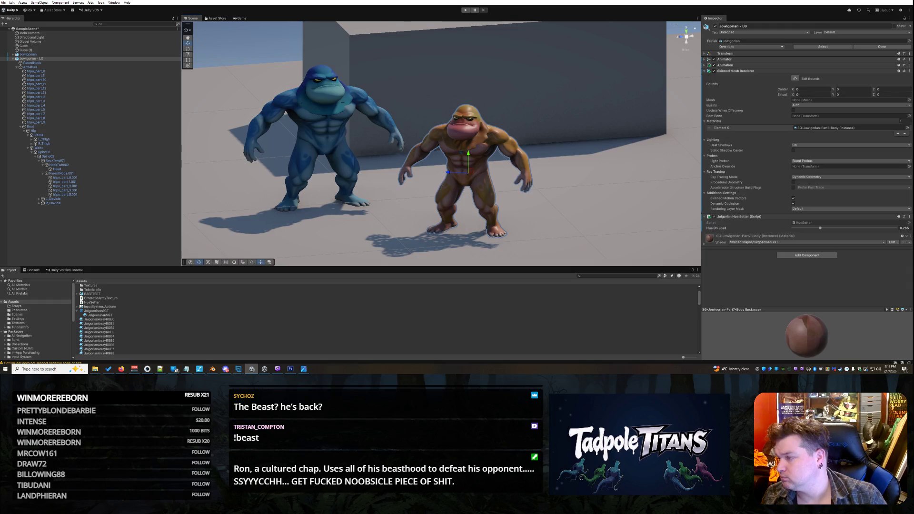
key(alt+Tab)
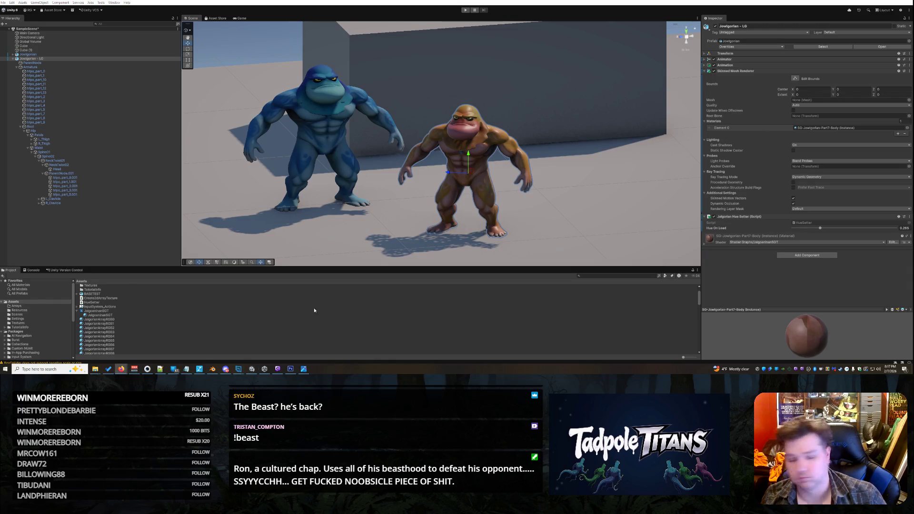
key(alt+Tab)
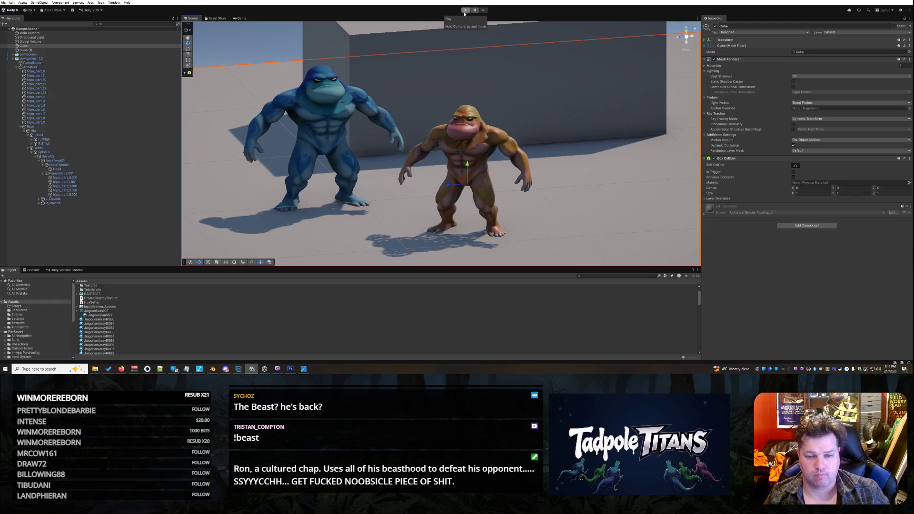
- Start a play test and copy the Global hue applied stack trace from the Console
click(465, 10)
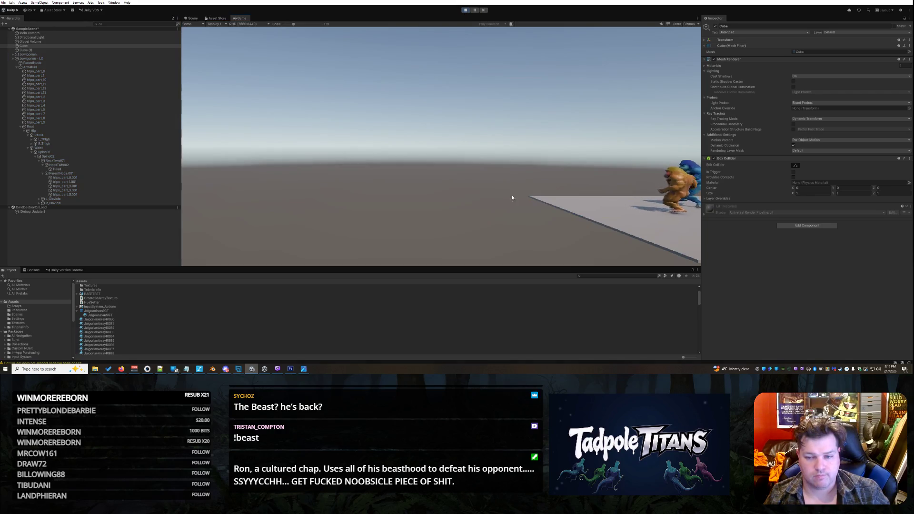
click(192, 18)
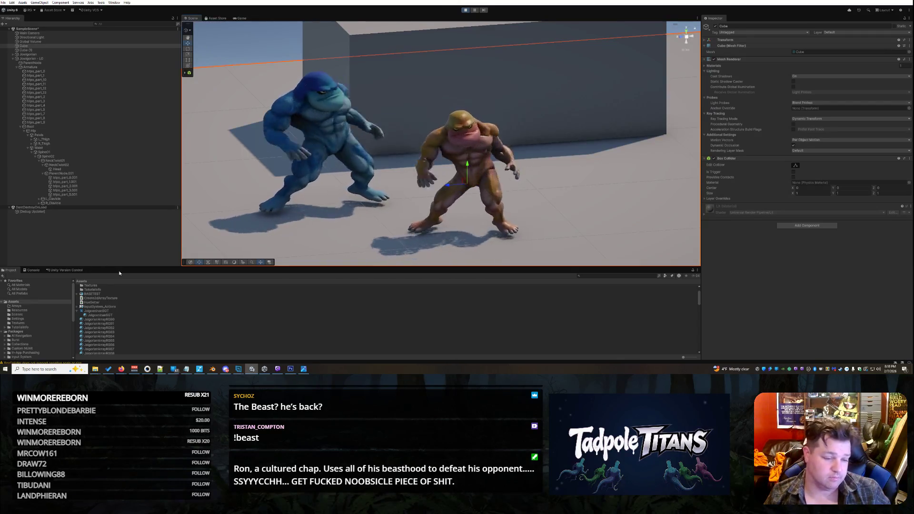
click(32, 271)
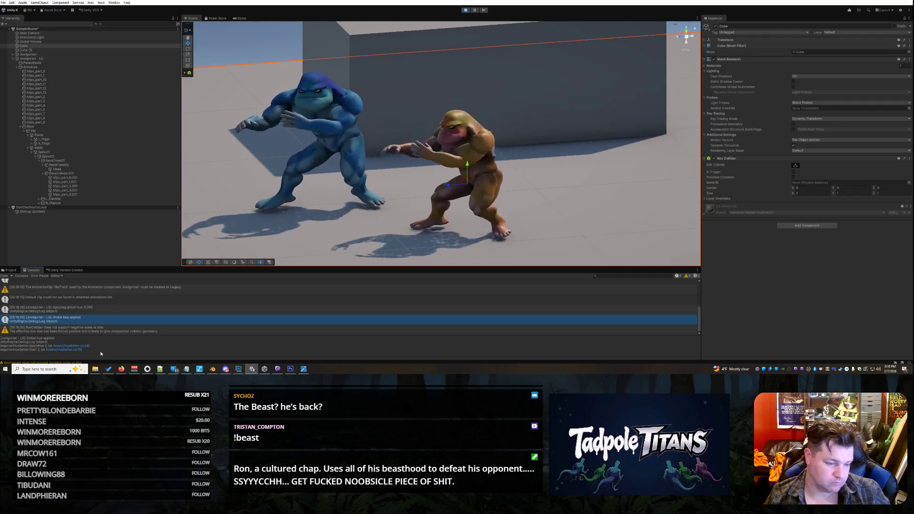
drag(99, 354, 1, 338)
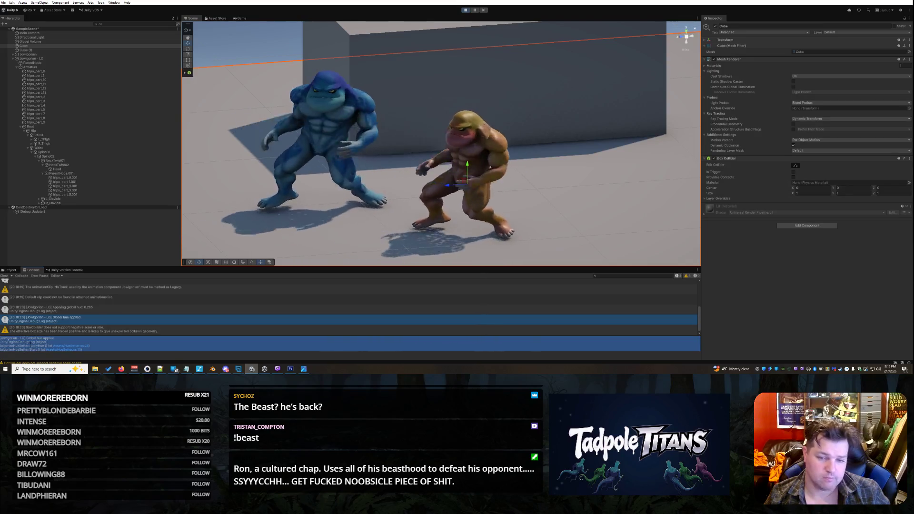
right_click(30, 347)
click(482, 149)
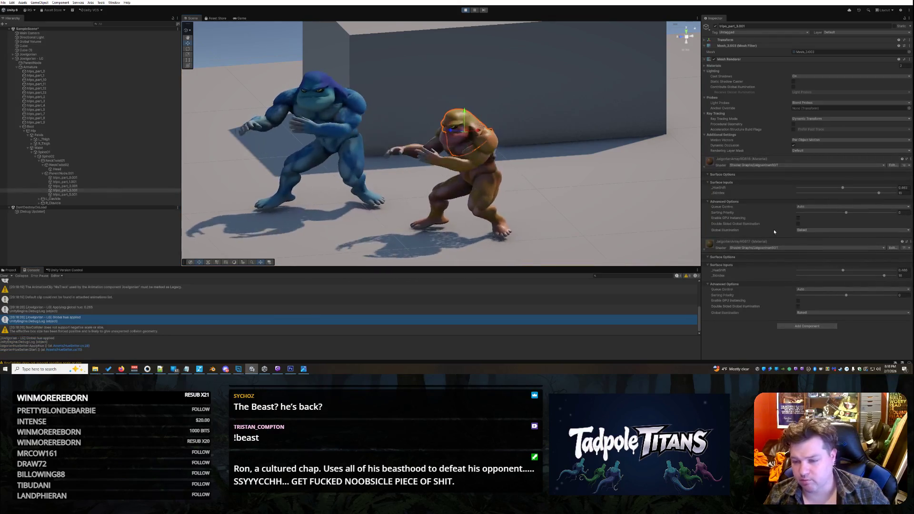
- Lower the head material's _HueShift to 0.303, then inspect the tan fighter's hand, torso, head and chest
mouse_move(843, 272)
mouse_down()
mouse_move(828, 271)
mouse_move(858, 271)
mouse_move(791, 275)
mouse_move(890, 270)
mouse_move(804, 270)
mouse_move(850, 269)
mouse_move(832, 269)
mouse_move(843, 264)
mouse_up()
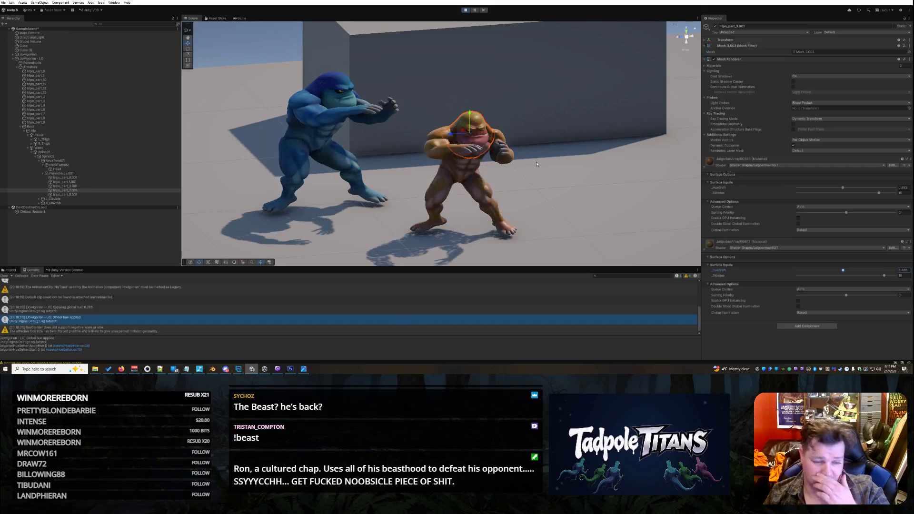
click(581, 190)
mouse_move(574, 182)
mouse_down()
mouse_move(576, 198)
mouse_move(612, 196)
mouse_up()
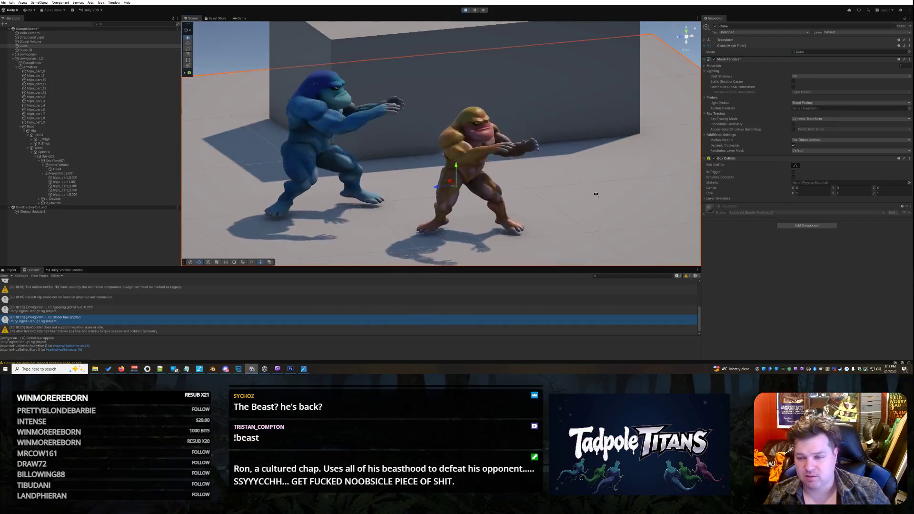
click(480, 164)
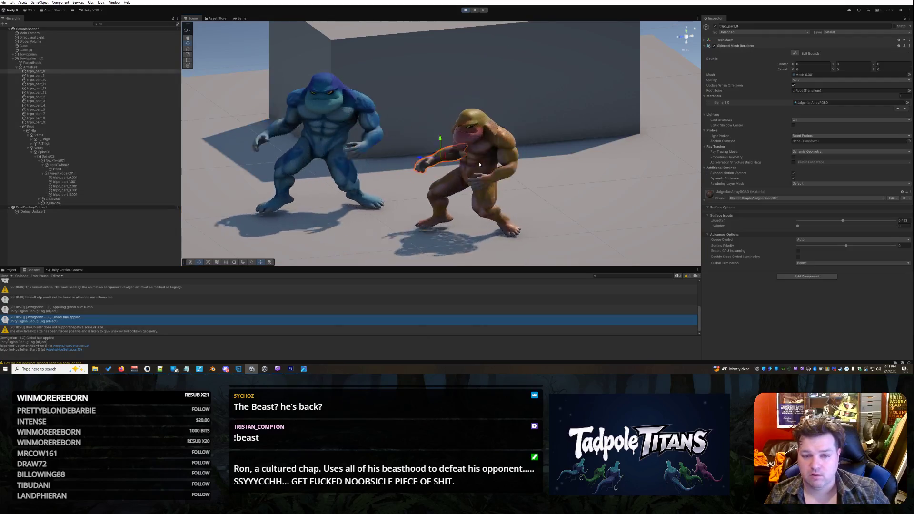
click(493, 135)
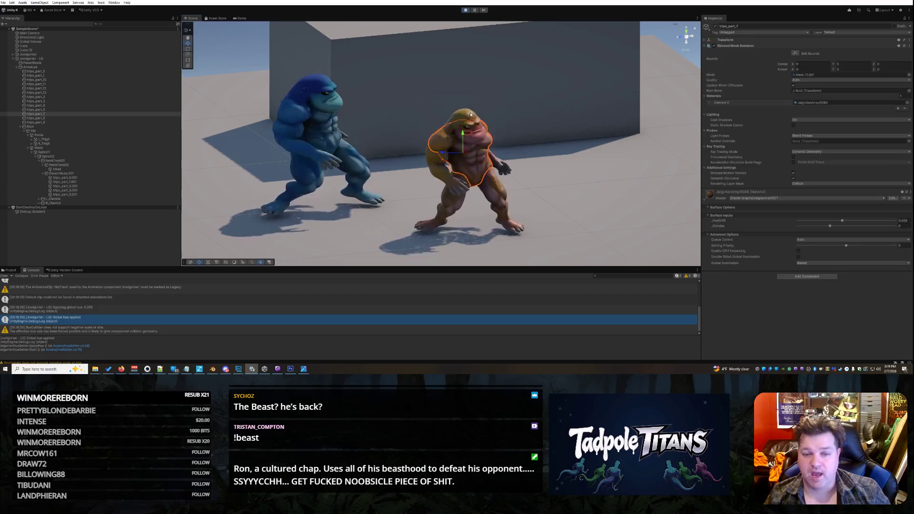
click(497, 117)
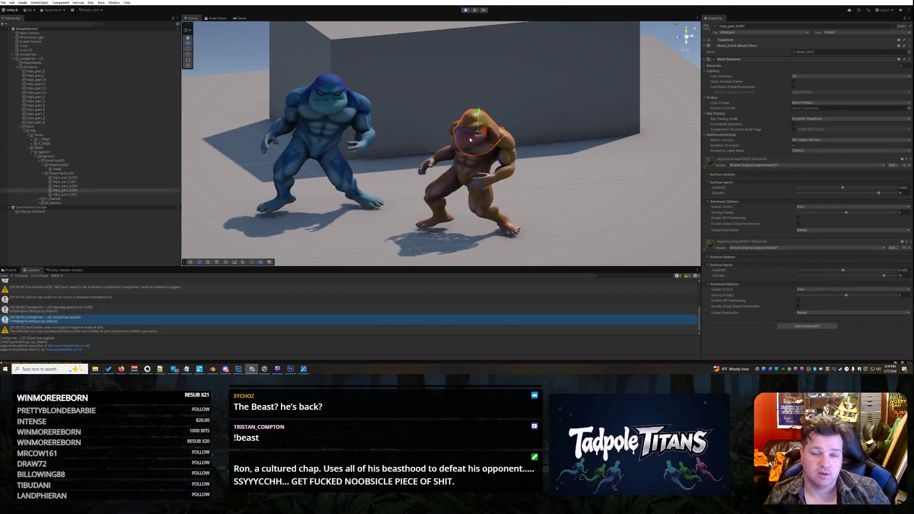
click(484, 163)
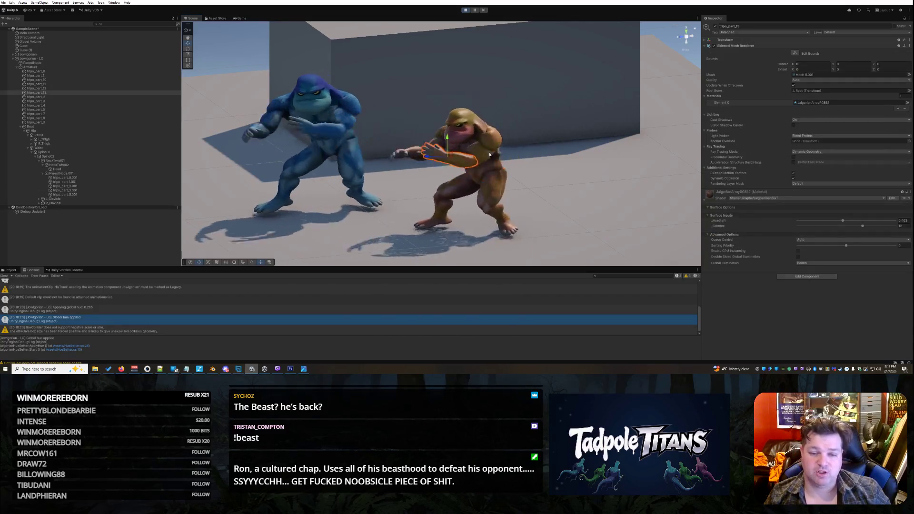
click(469, 120)
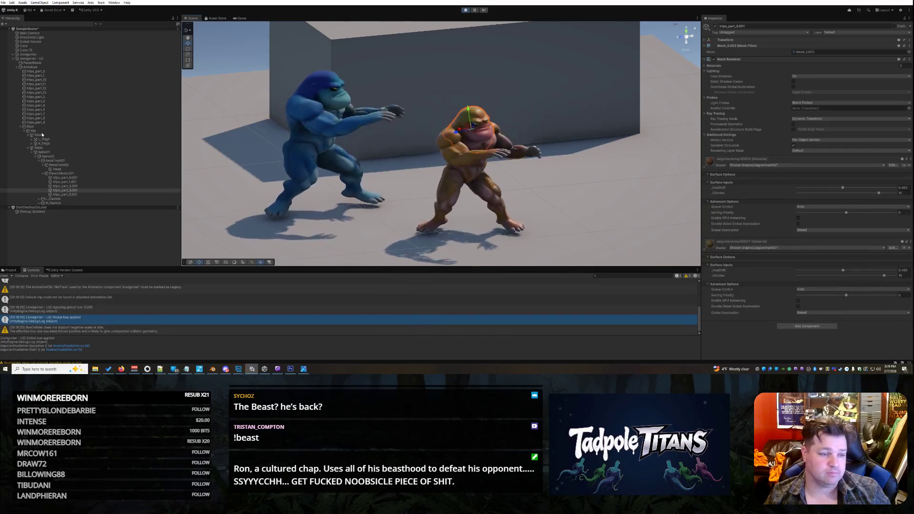
click(34, 59)
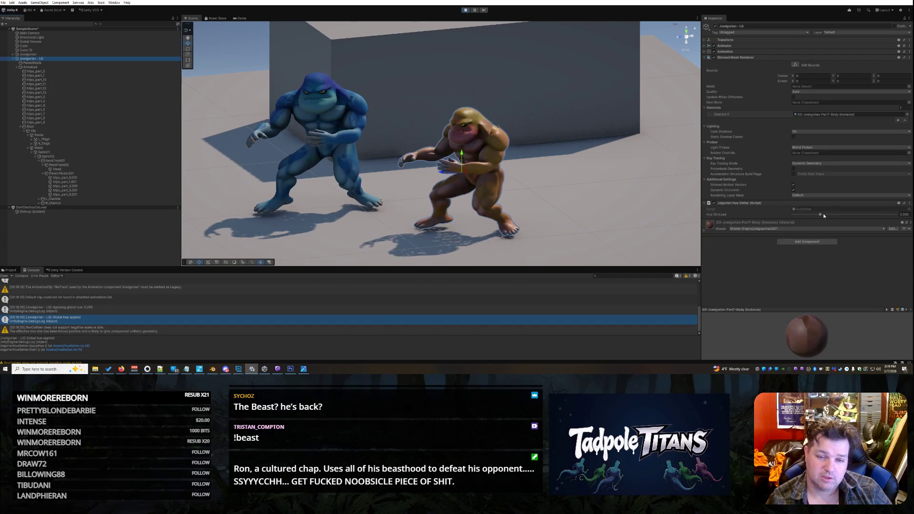
- Stop play mode and select the floor cube from a higher viewing angle
click(465, 10)
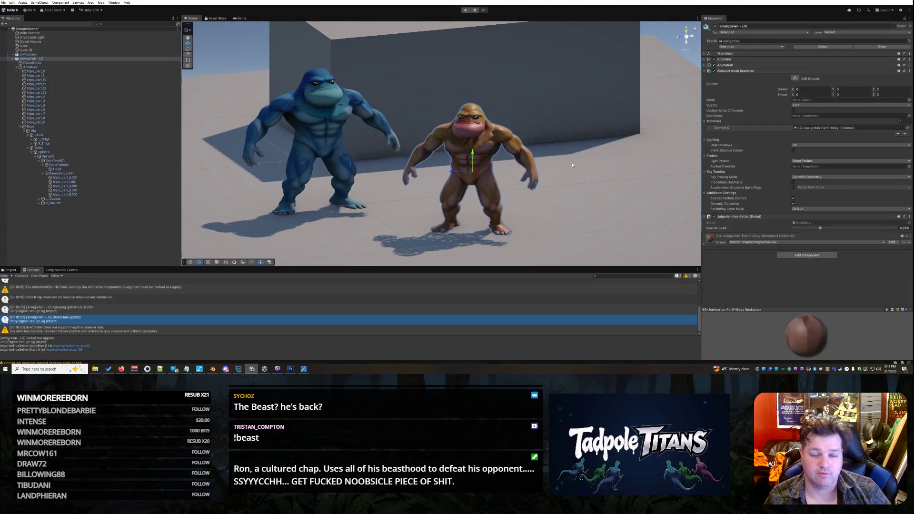
drag(573, 165, 476, 134)
click(24, 46)
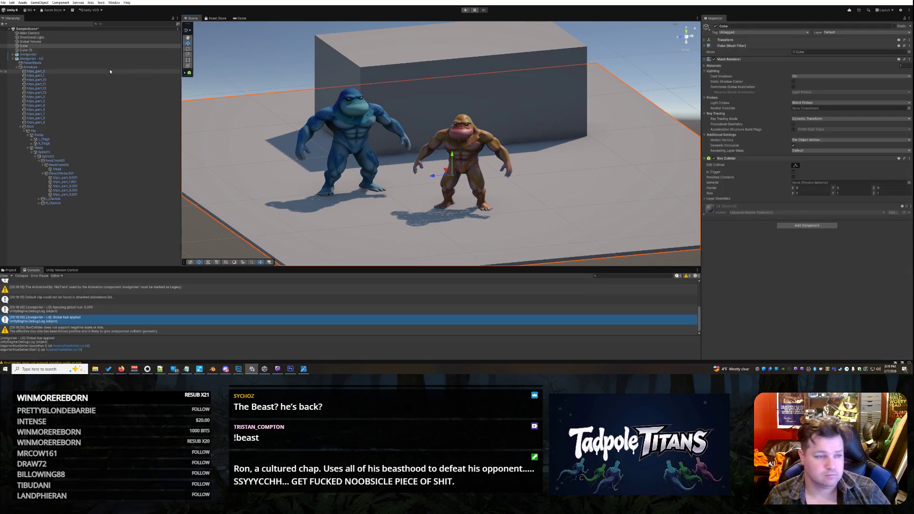
- Duplicate Jowigorian - LG and drag the copy out to the right of the original
click(13, 59)
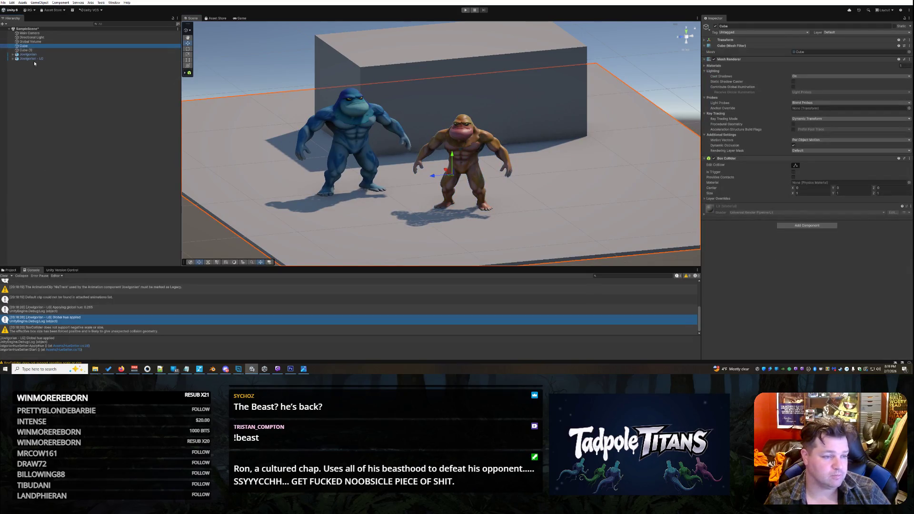
right_click(32, 60)
click(48, 92)
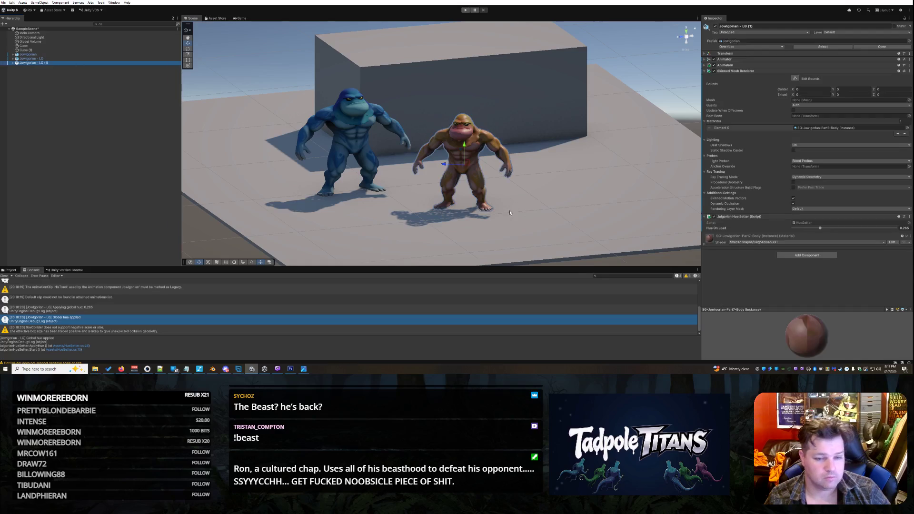
drag(439, 166, 551, 167)
scroll(622, 227, down, 2)
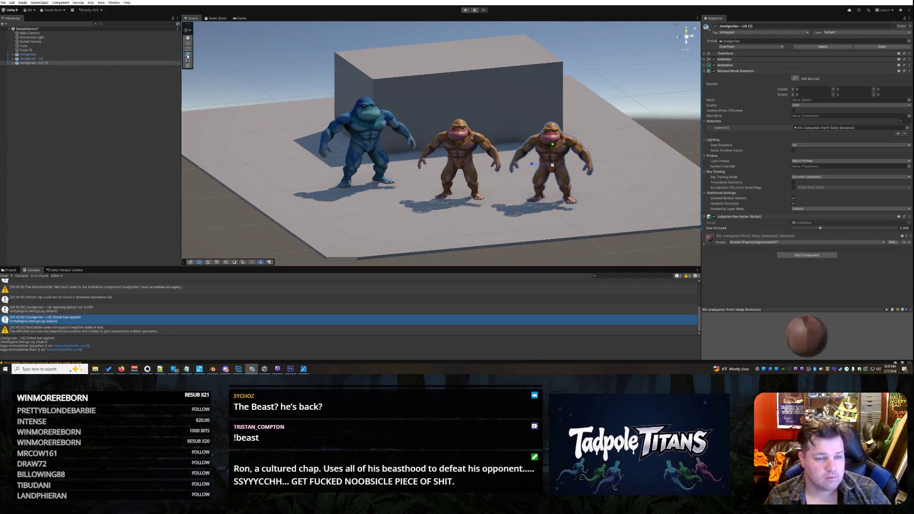
- Scale the copied fighter up and shift it further right with the Move tool
mouse_move(553, 166)
mouse_down()
mouse_move(572, 161)
mouse_move(564, 162)
mouse_up()
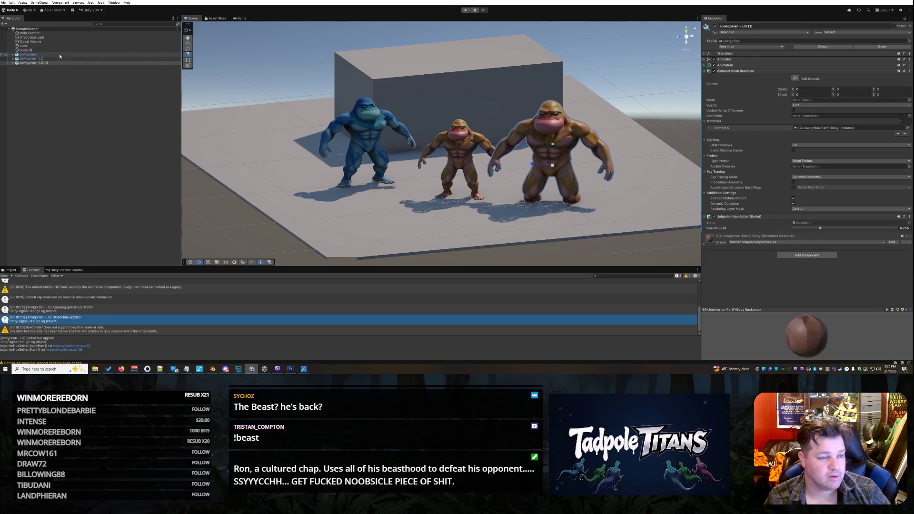
click(188, 43)
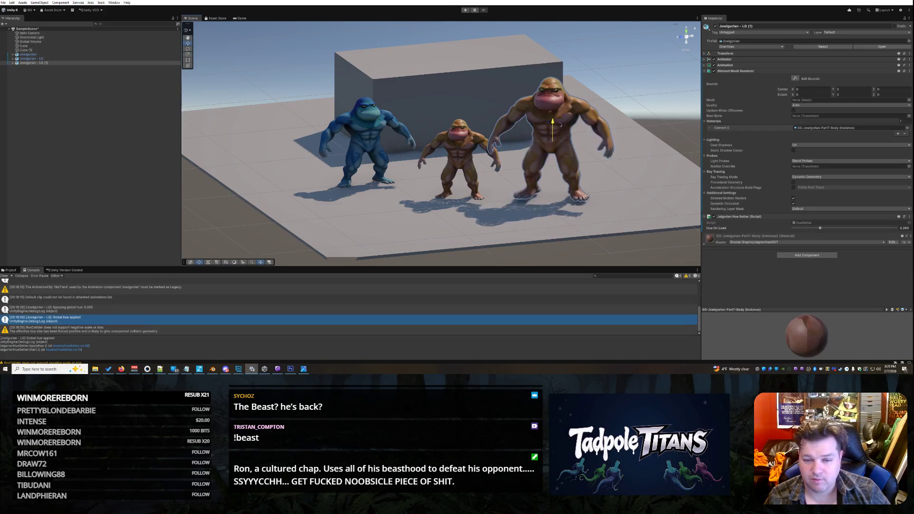
mouse_move(536, 149)
mouse_down()
mouse_move(552, 149)
mouse_move(560, 164)
mouse_move(550, 166)
mouse_move(562, 162)
mouse_move(475, 119)
mouse_move(496, 132)
mouse_move(523, 130)
mouse_up()
- Orbit to a more frontal angle, then select and frame the large brown fighter
right_click(509, 212)
click(473, 215)
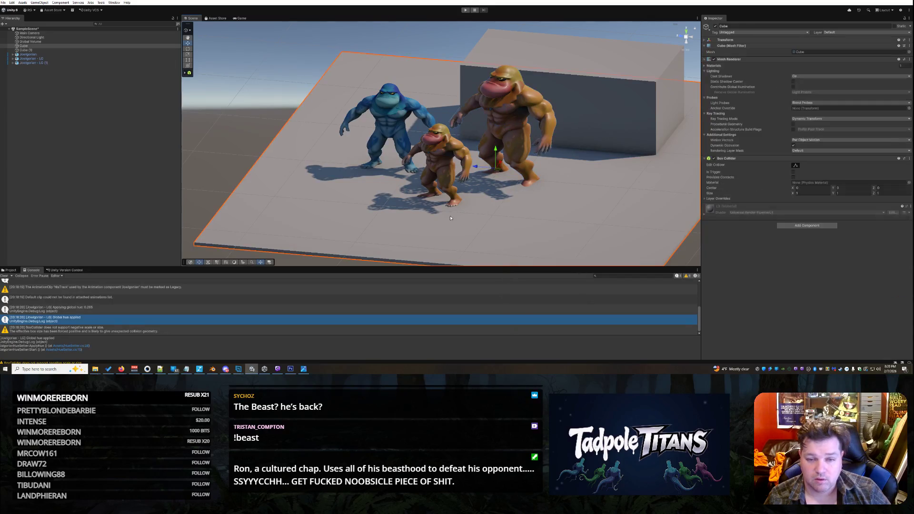
mouse_move(504, 208)
mouse_down()
mouse_move(603, 224)
mouse_move(562, 216)
mouse_move(574, 219)
mouse_move(502, 86)
mouse_up()
click(505, 89)
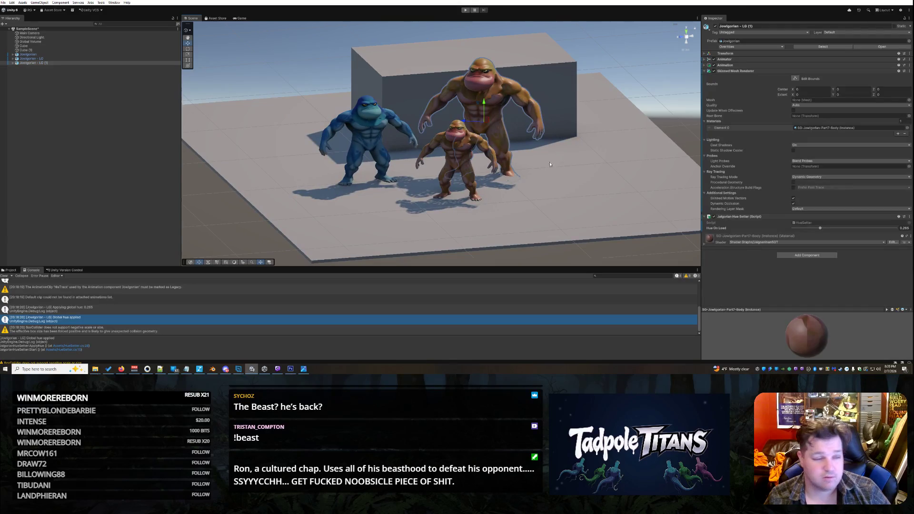
double_click(50, 63)
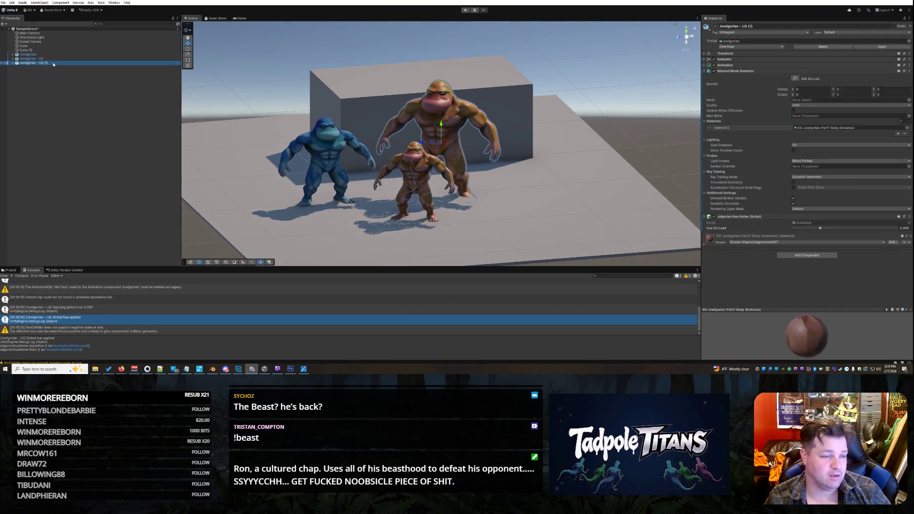
- Rename Jowigorian - LG (1) to Jowigorian - BG from the Hierarchy
right_click(52, 64)
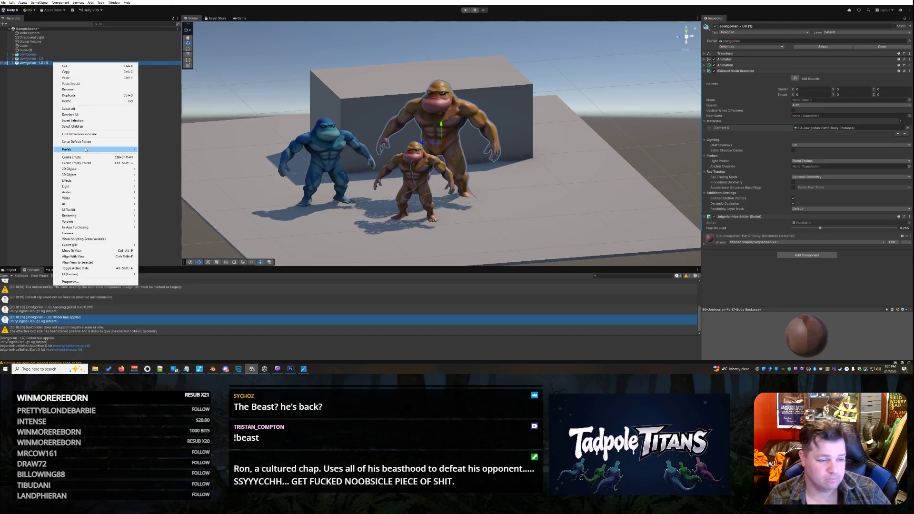
mouse_move(86, 149)
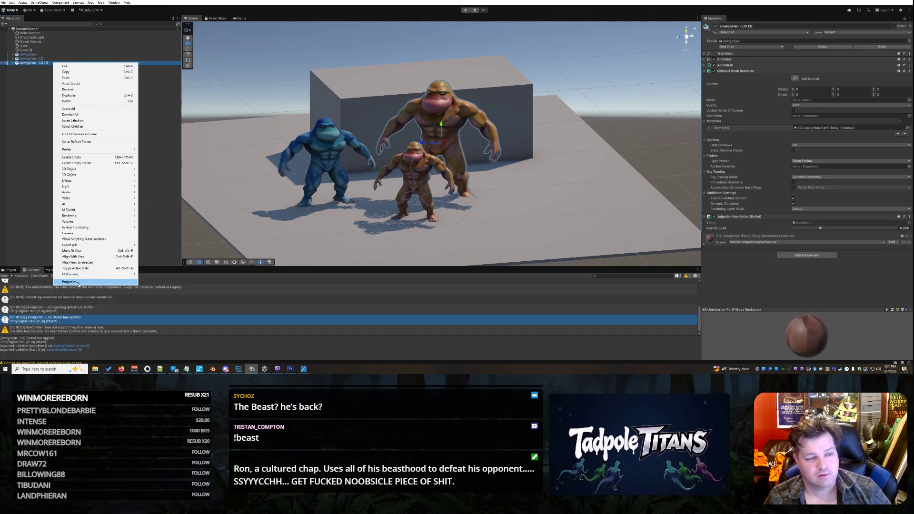
click(69, 90)
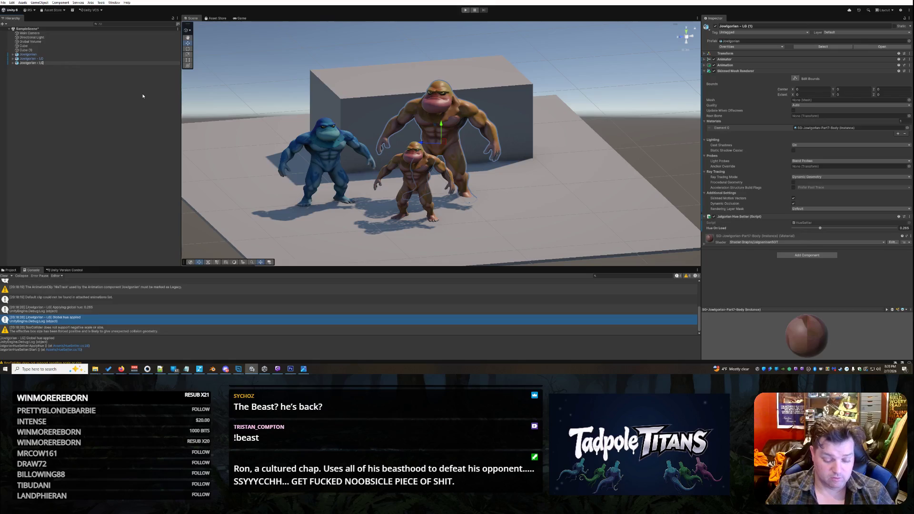
key(Return)
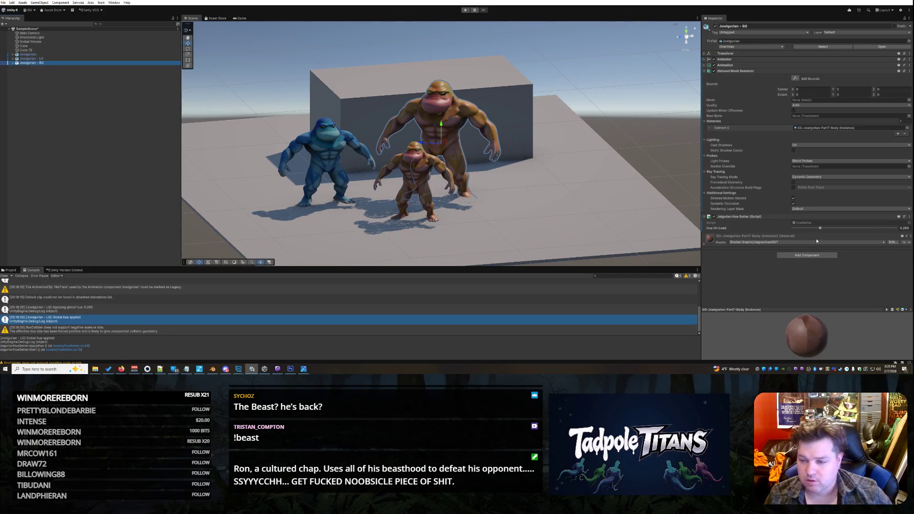
- Select the big fighter's torso mesh and nudge its _HueShift slider to test colouring
click(441, 99)
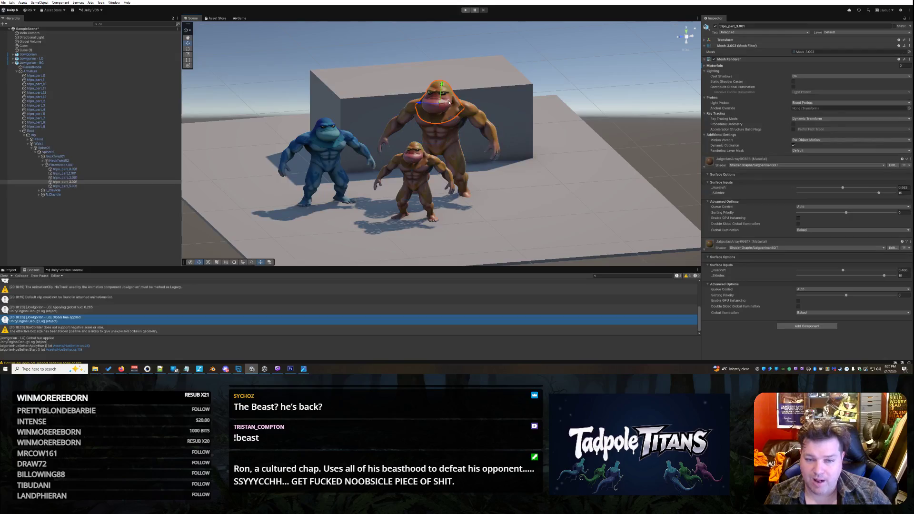
click(455, 127)
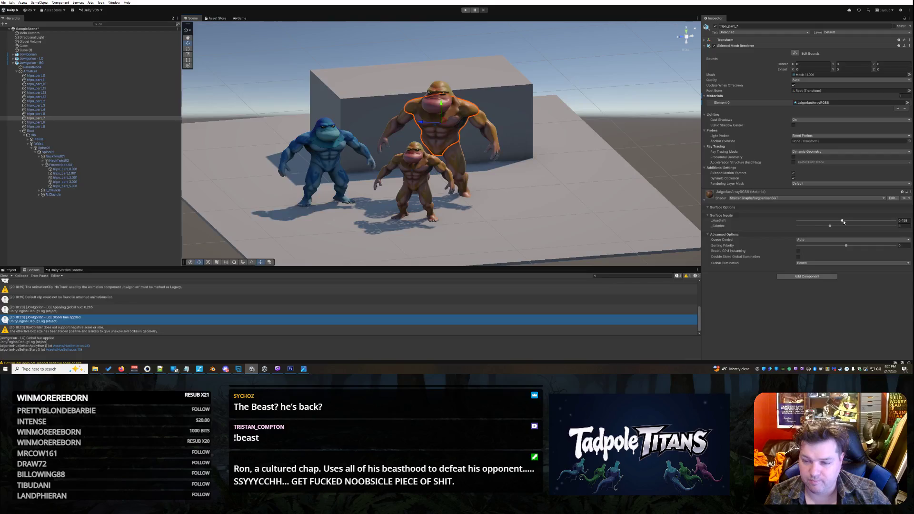
mouse_move(843, 222)
mouse_down()
mouse_move(861, 222)
mouse_move(839, 221)
mouse_move(857, 222)
mouse_move(847, 221)
mouse_up()
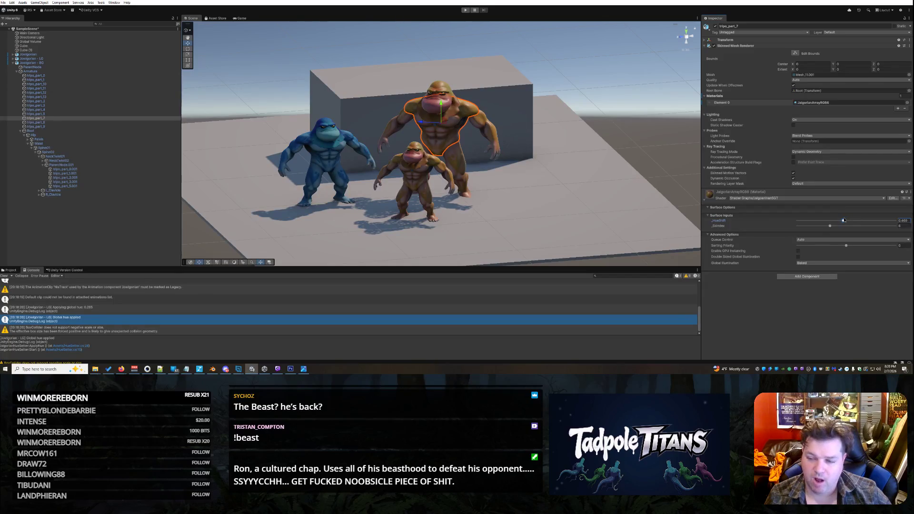
- Set Jowigorian - BG's Hue On Load to 0.871
click(534, 230)
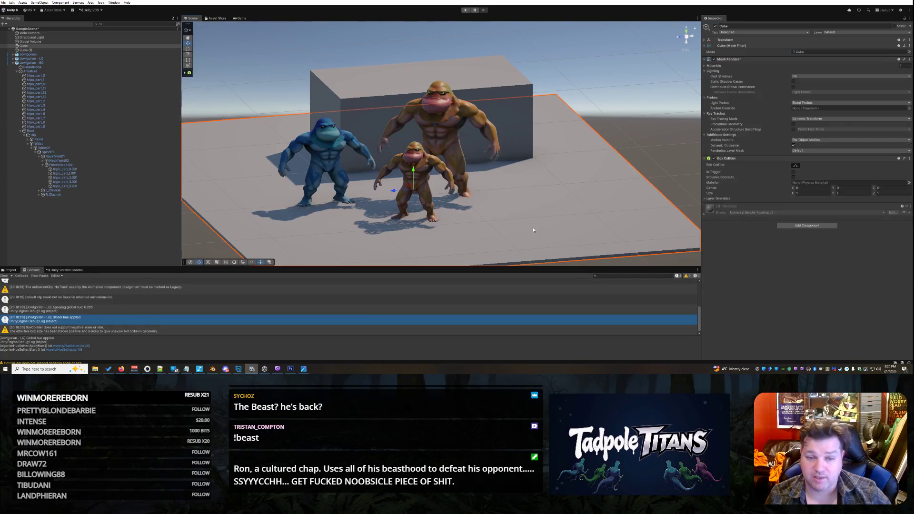
click(688, 140)
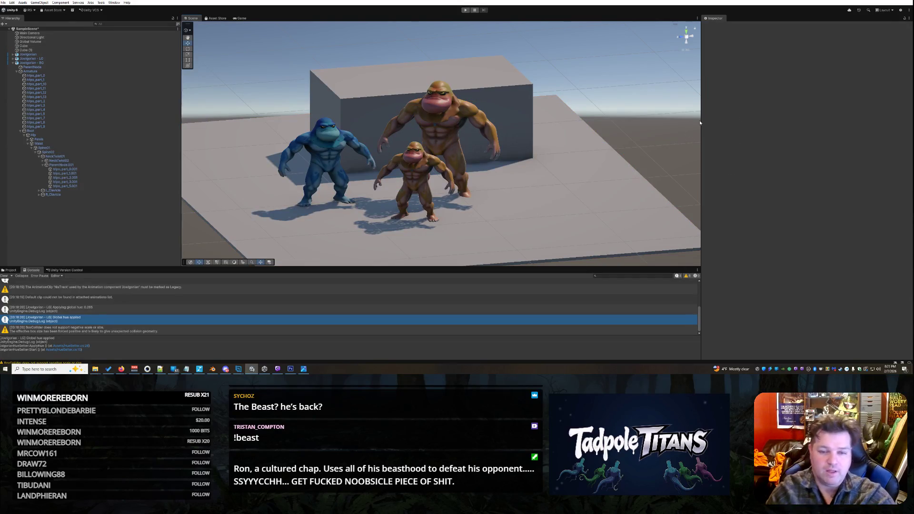
click(609, 142)
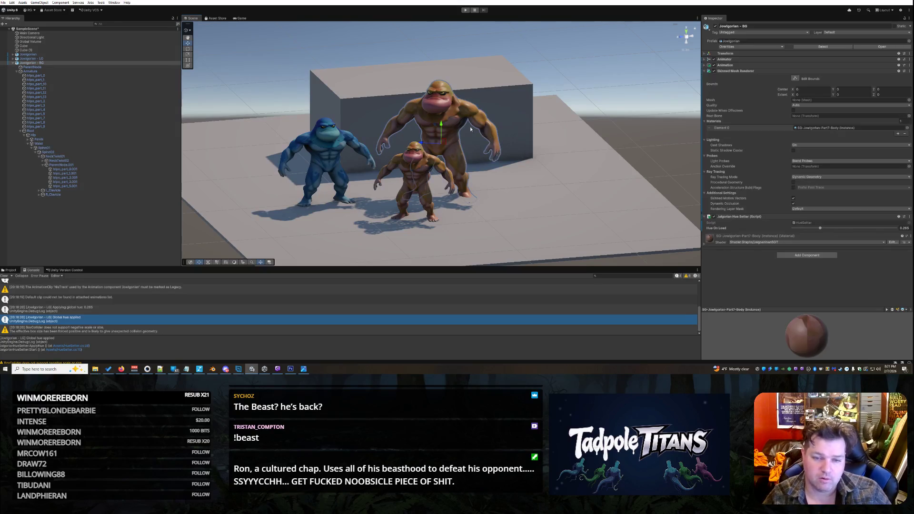
click(527, 195)
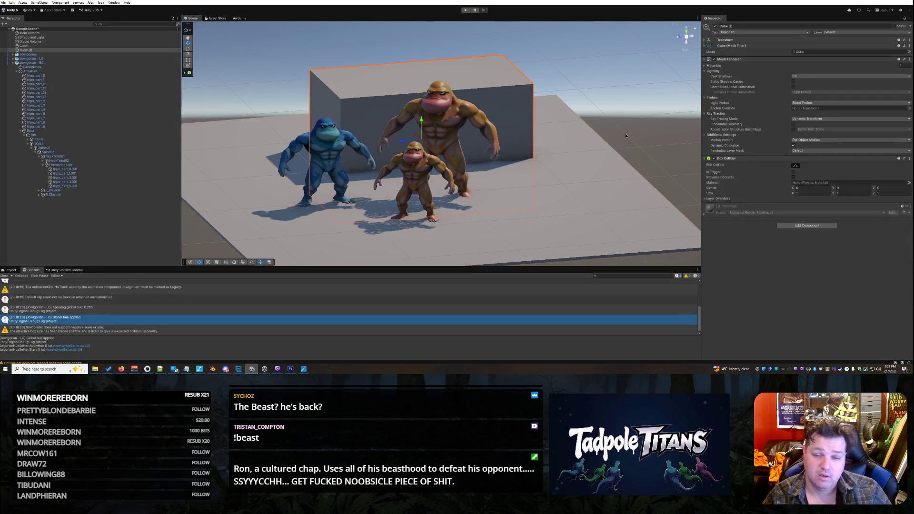
drag(526, 196, 512, 187)
click(457, 135)
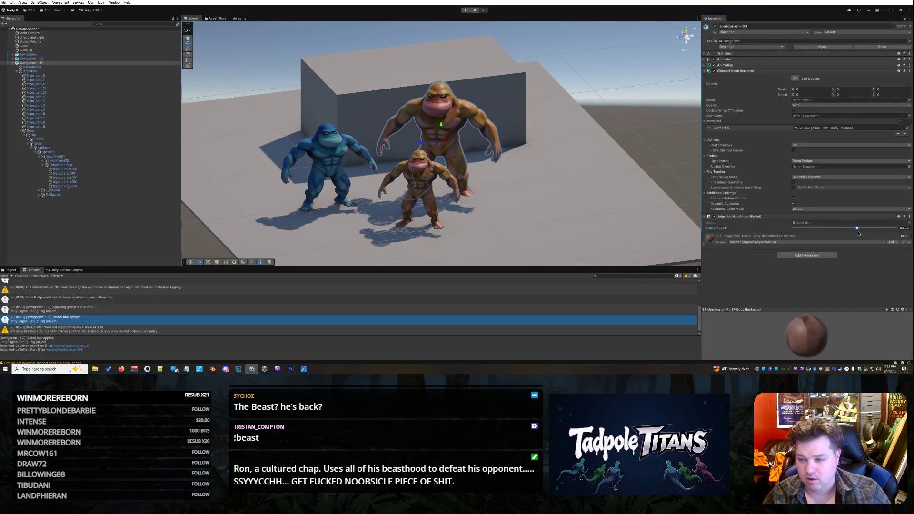
drag(859, 232, 884, 230)
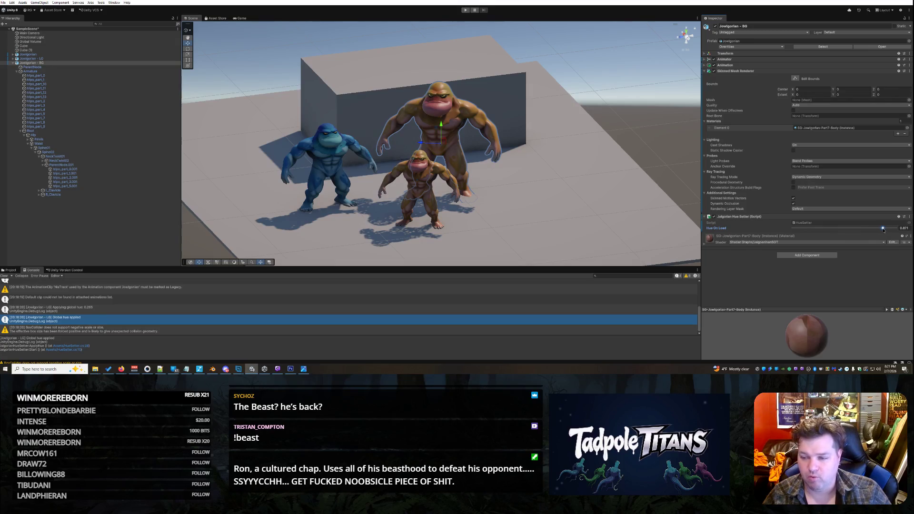
- Push the torso _HueShift up to 0.85, then return it to about 0.48
click(455, 132)
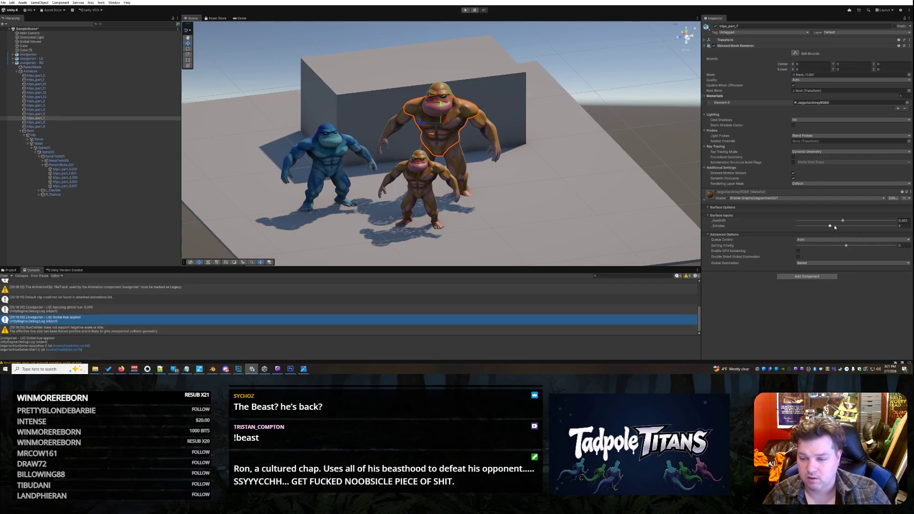
drag(844, 222, 881, 222)
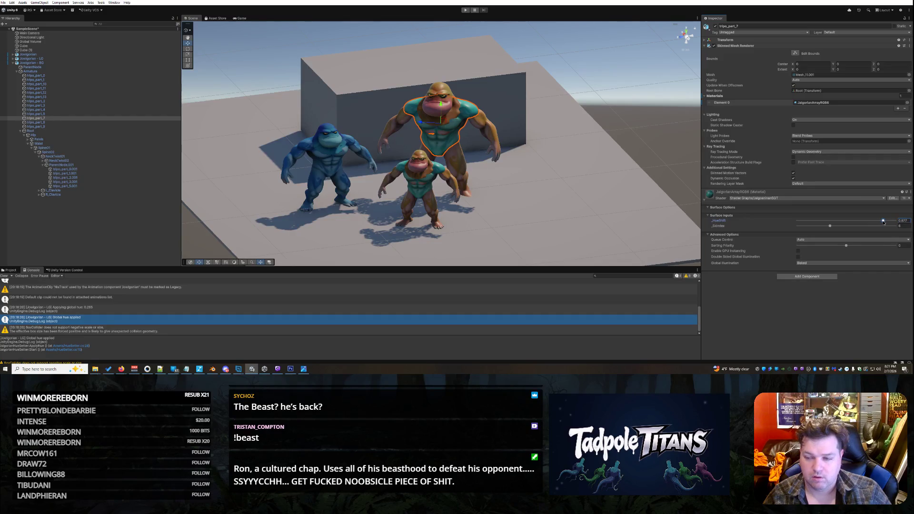
drag(882, 222, 846, 222)
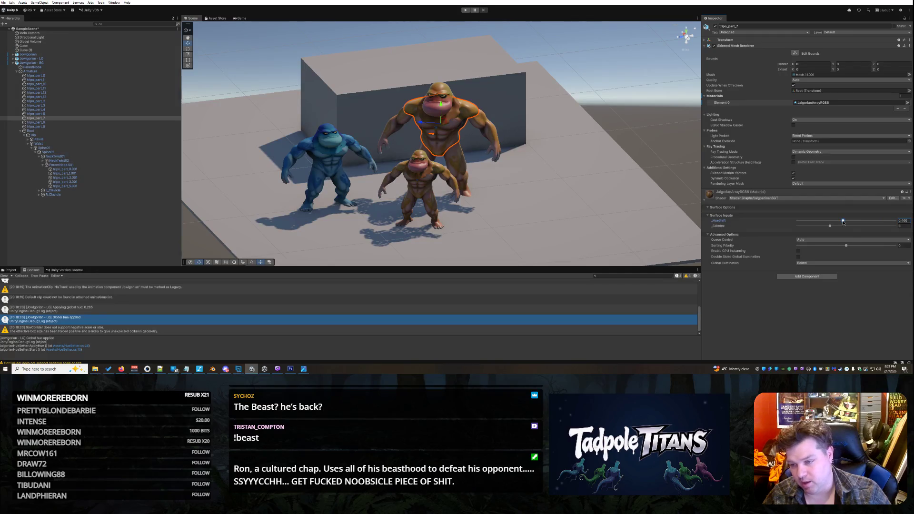
click(575, 204)
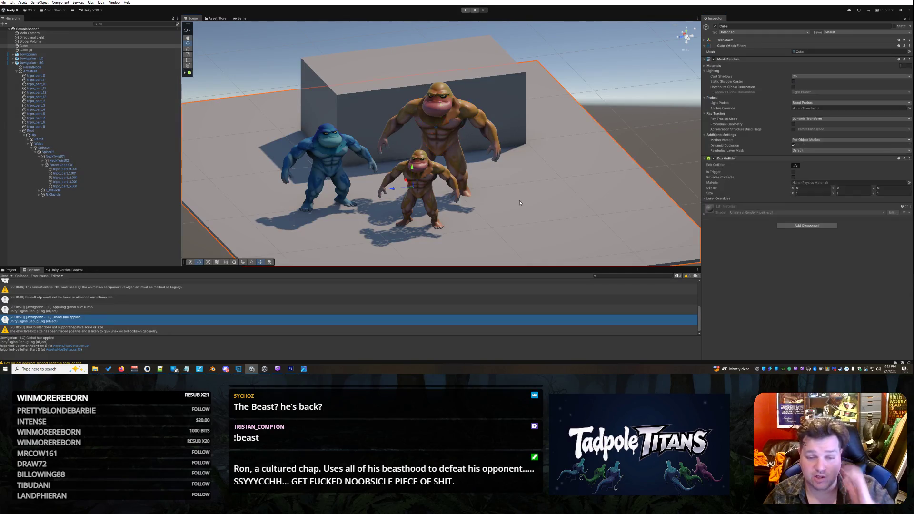
scroll(487, 195, up, 3)
scroll(499, 218, up, 2)
right_click(522, 210)
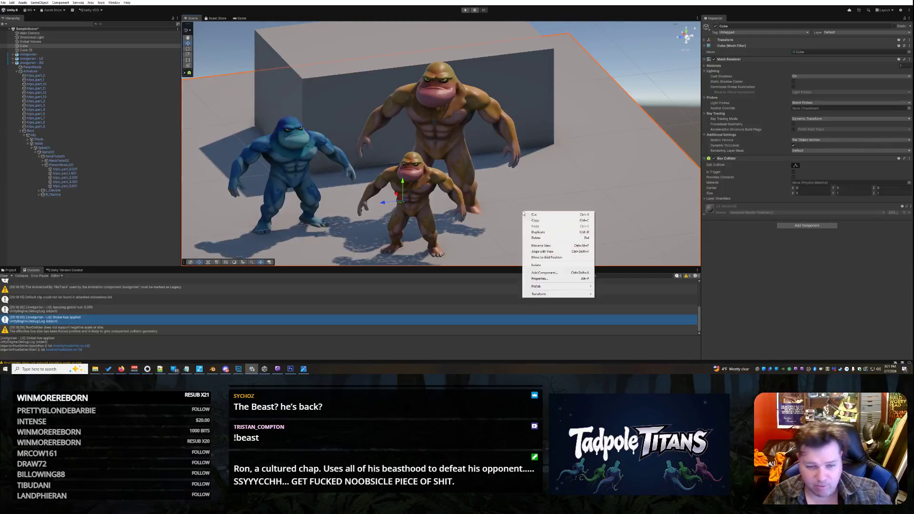
click(581, 172)
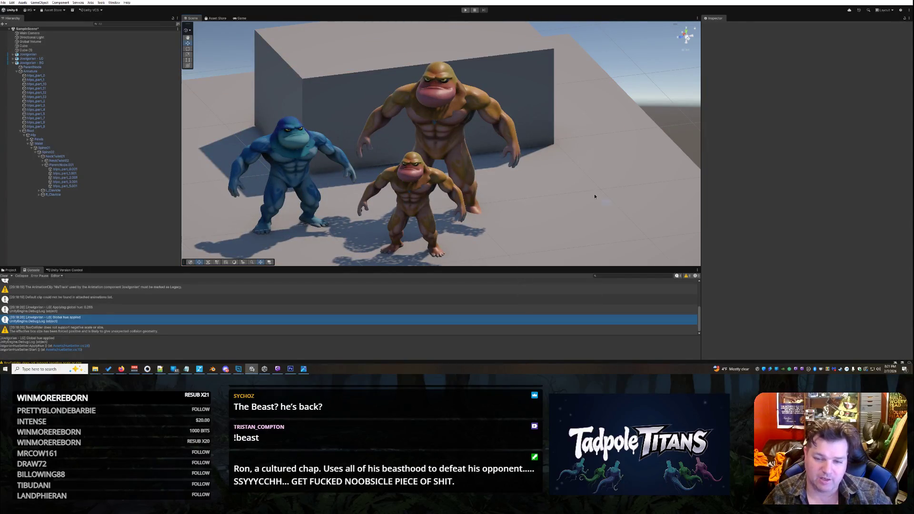
mouse_move(595, 197)
mouse_down()
mouse_move(573, 198)
mouse_move(575, 210)
mouse_move(597, 216)
mouse_move(569, 211)
mouse_up()
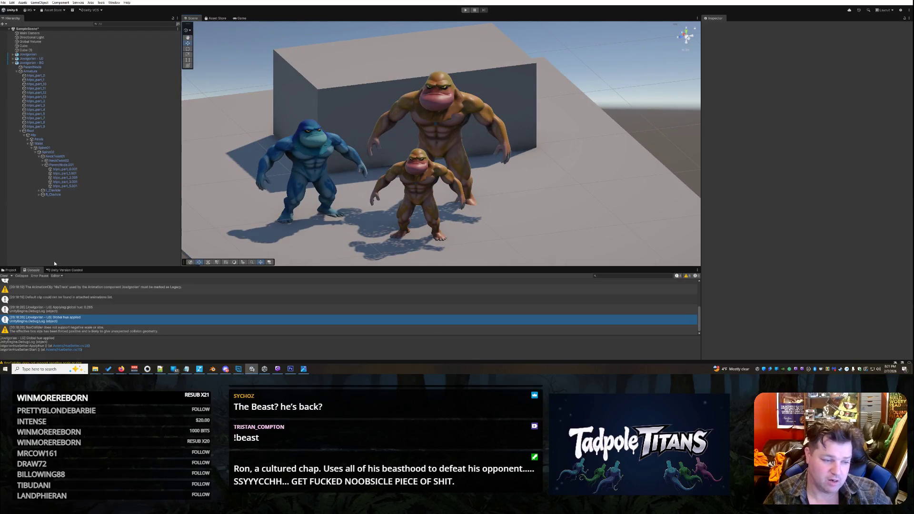
mouse_move(613, 185)
mouse_down()
mouse_move(594, 188)
mouse_move(435, 131)
mouse_up()
click(436, 132)
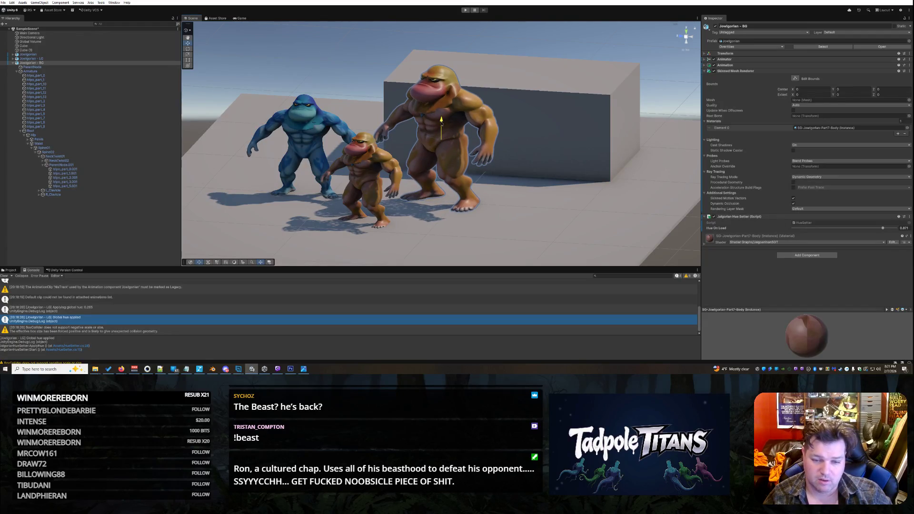
drag(441, 123, 589, 154)
click(589, 153)
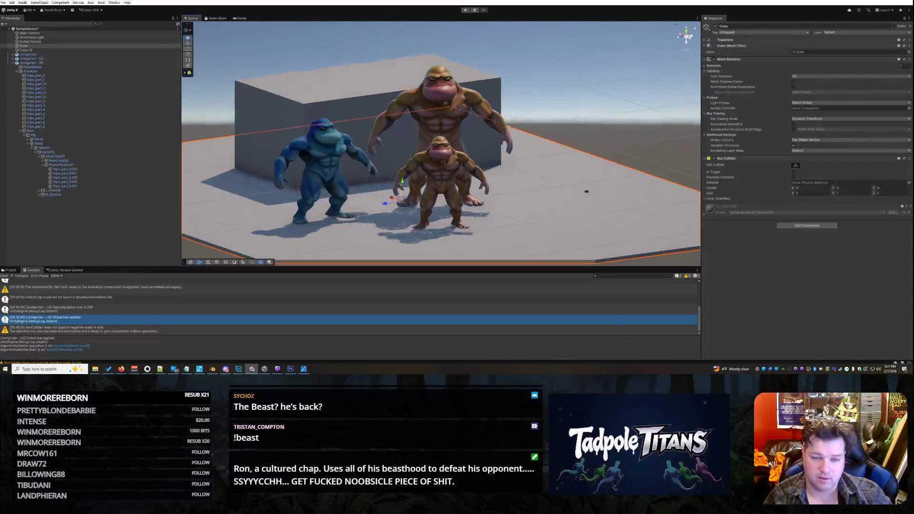
drag(576, 200, 619, 143)
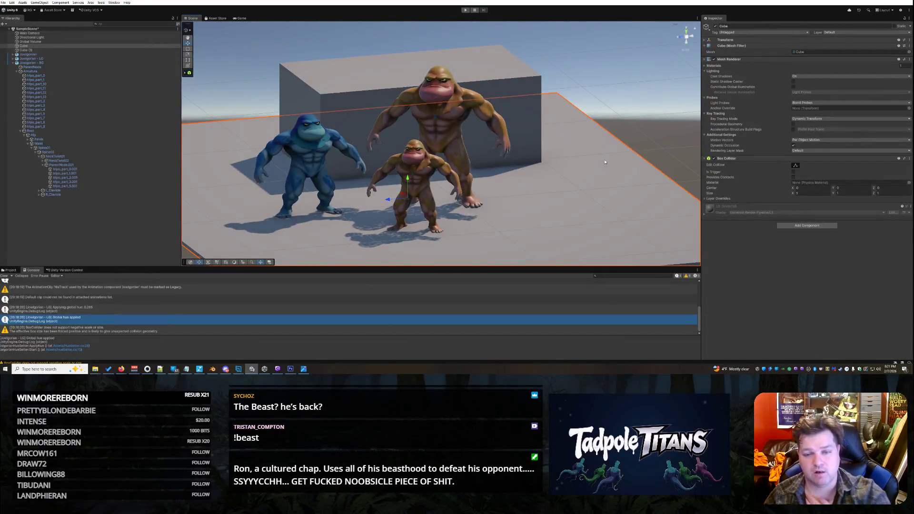
click(635, 124)
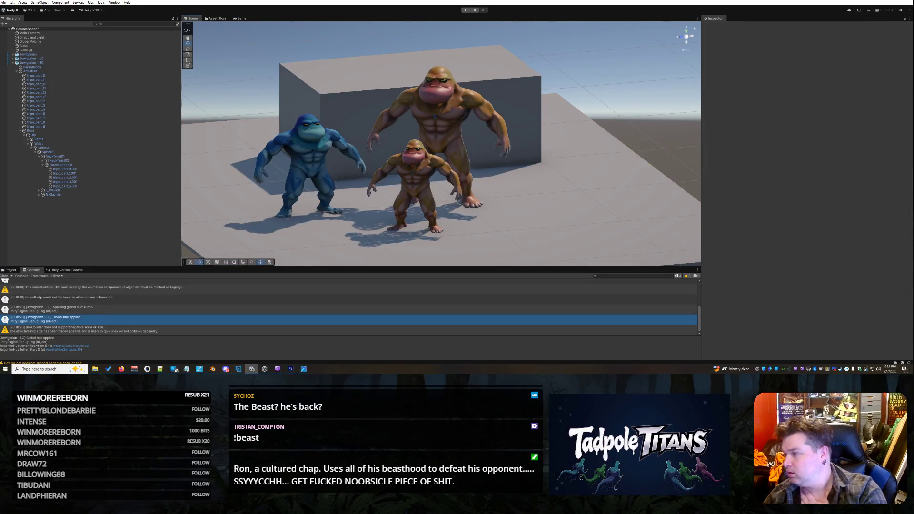
key(alt+Tab)
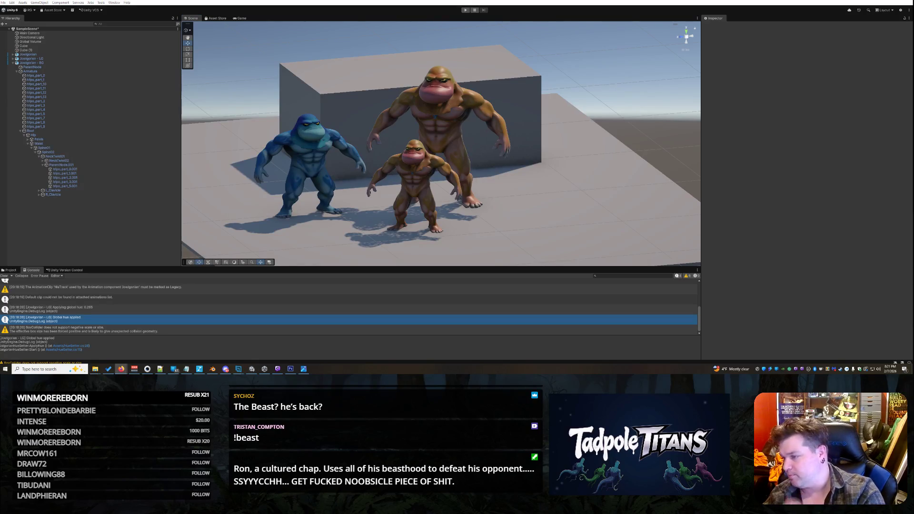
click(496, 273)
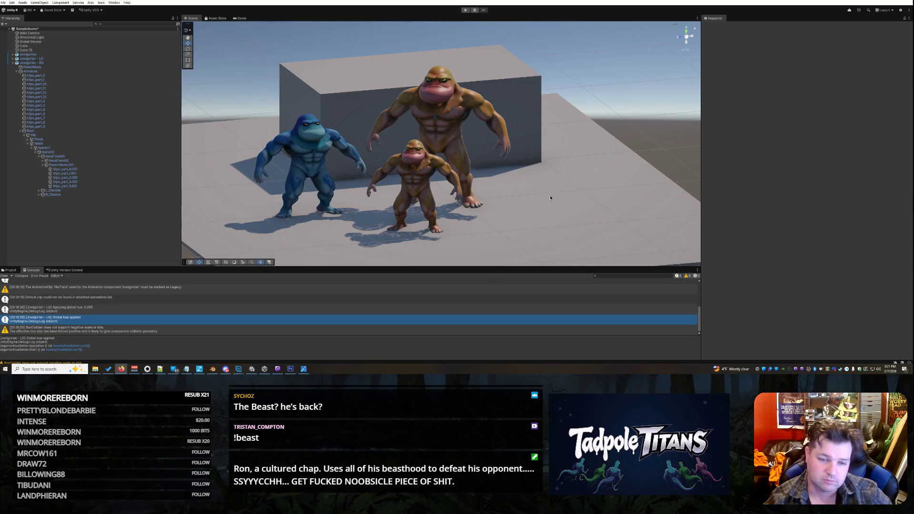
mouse_move(495, 214)
mouse_down()
mouse_move(511, 168)
mouse_move(577, 163)
mouse_up()
key(ctrl+p)
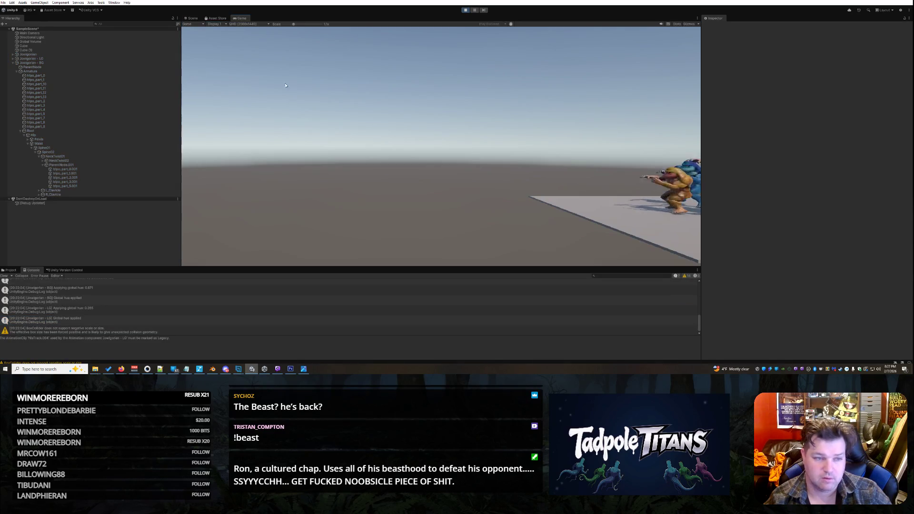
key(ctrl+1)
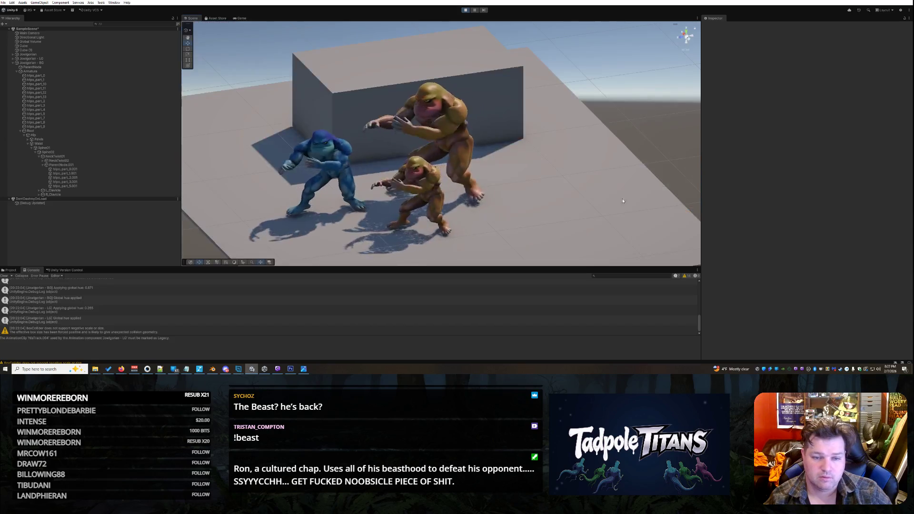
mouse_move(545, 198)
mouse_down()
mouse_move(543, 183)
mouse_move(568, 173)
mouse_up()
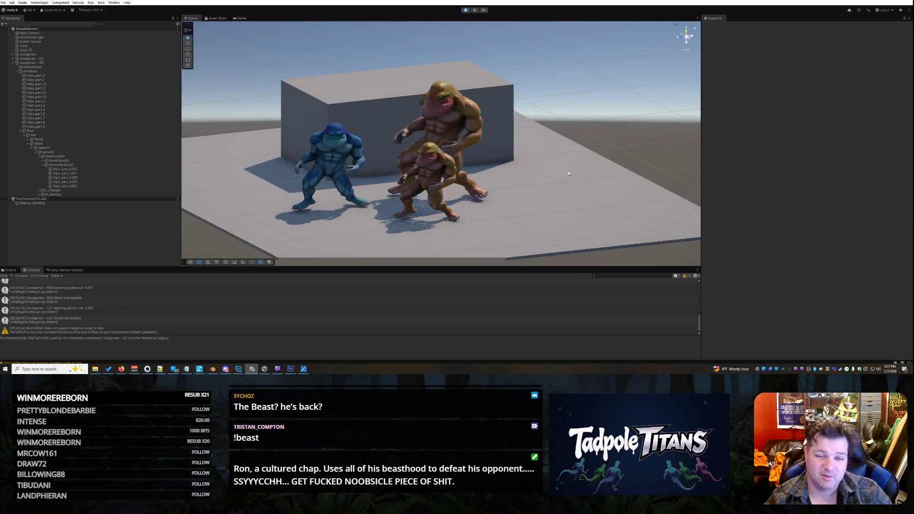
click(465, 10)
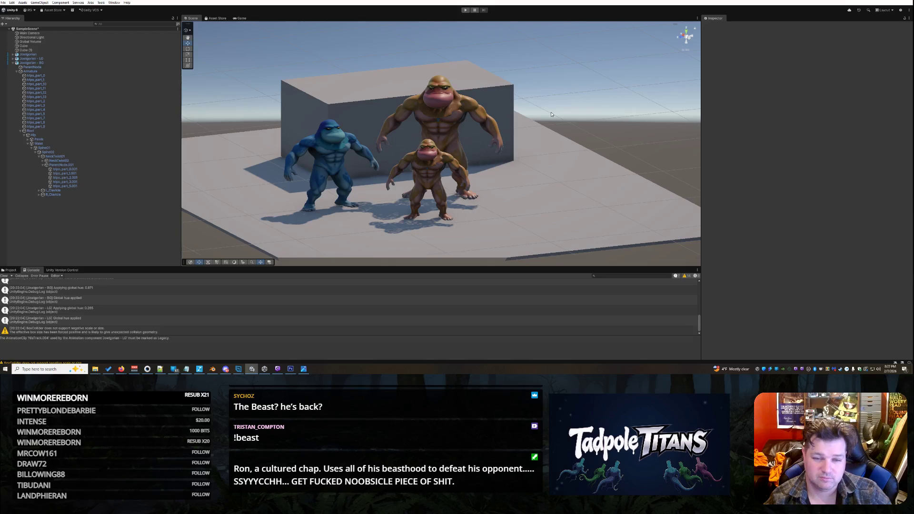
- Select the big brown fighter and rotate it with the Rotate tool
drag(586, 116, 460, 162)
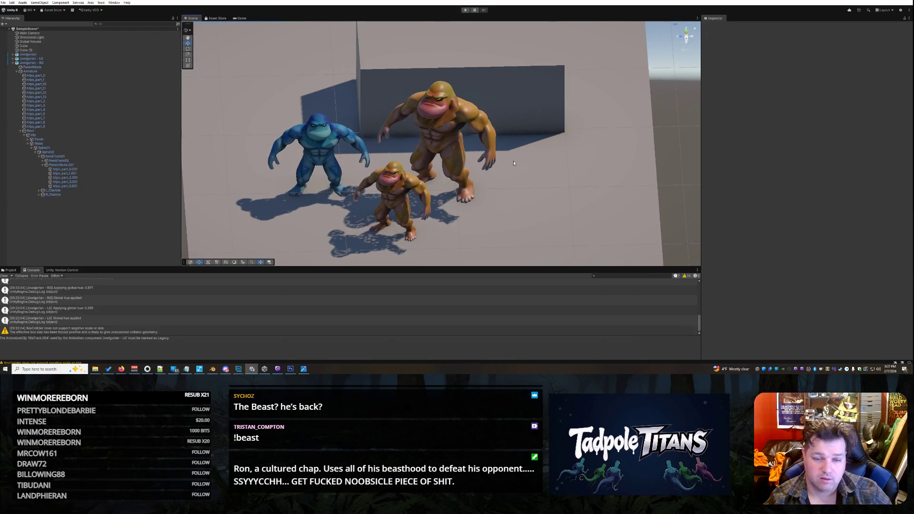
click(496, 159)
click(188, 48)
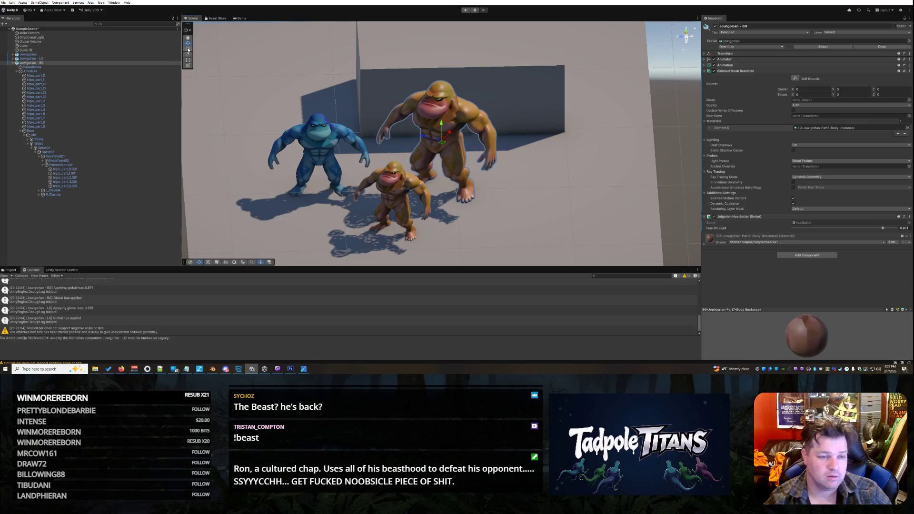
mouse_move(444, 150)
mouse_down()
mouse_move(455, 155)
mouse_move(428, 159)
mouse_up()
- Reselect Jowigorian - BG to inspect its Hue Setter script, Hue On Load 0.871
right_click(566, 180)
click(566, 181)
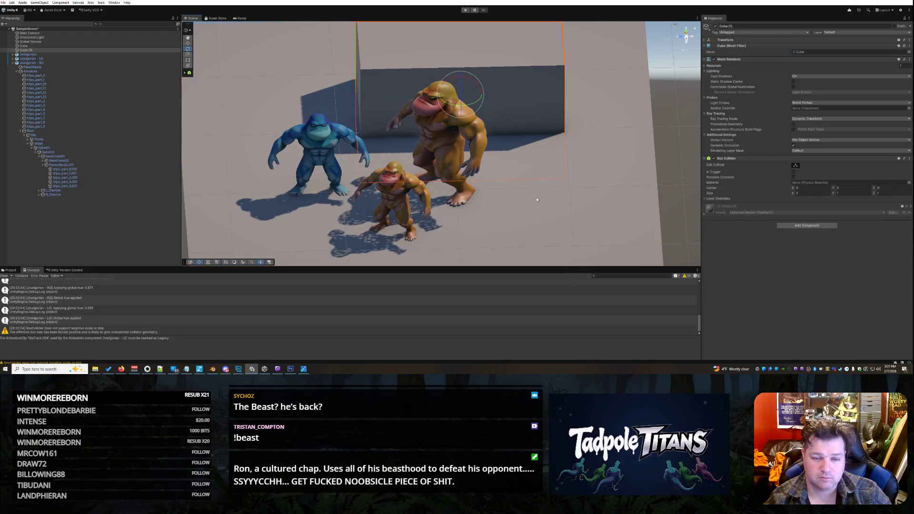
drag(566, 181, 585, 178)
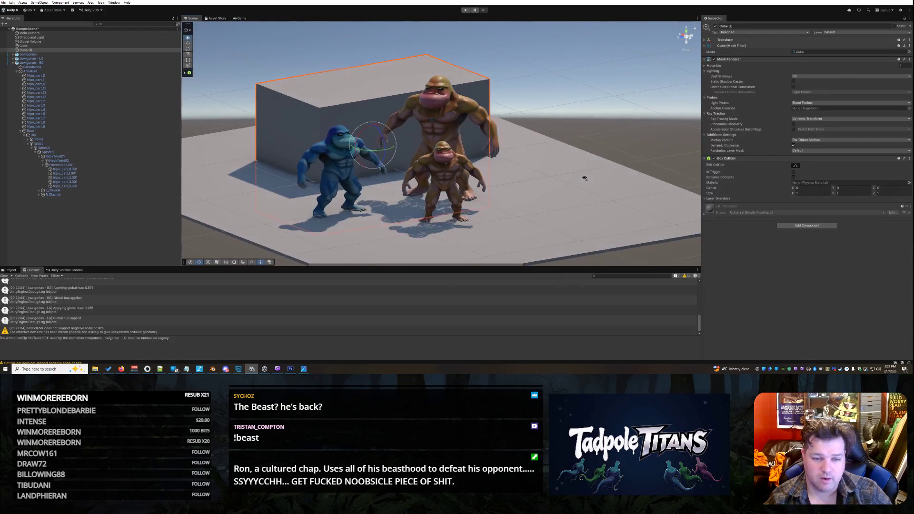
click(648, 240)
drag(648, 239, 450, 124)
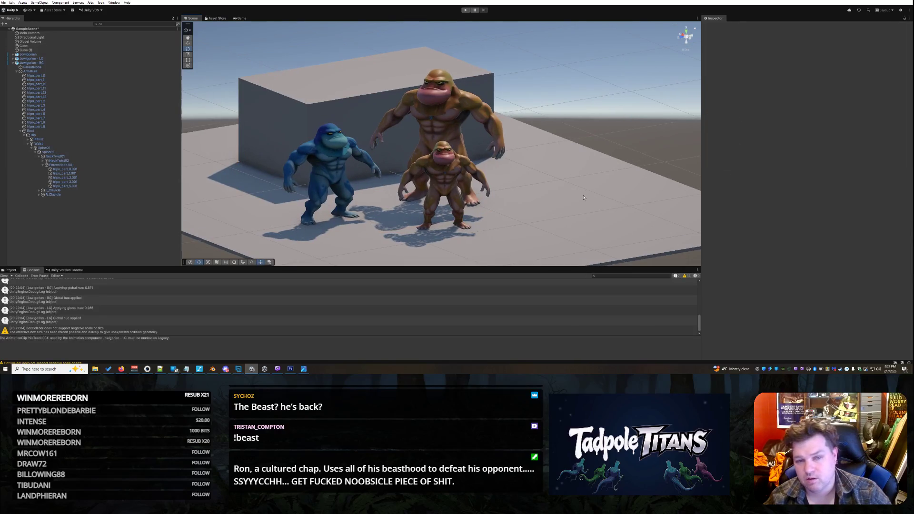
click(450, 124)
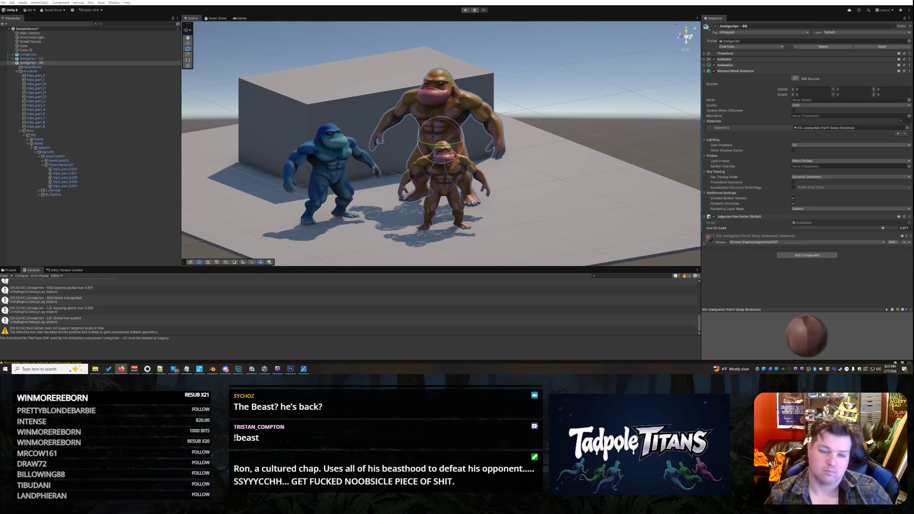
click(579, 191)
right_click(579, 190)
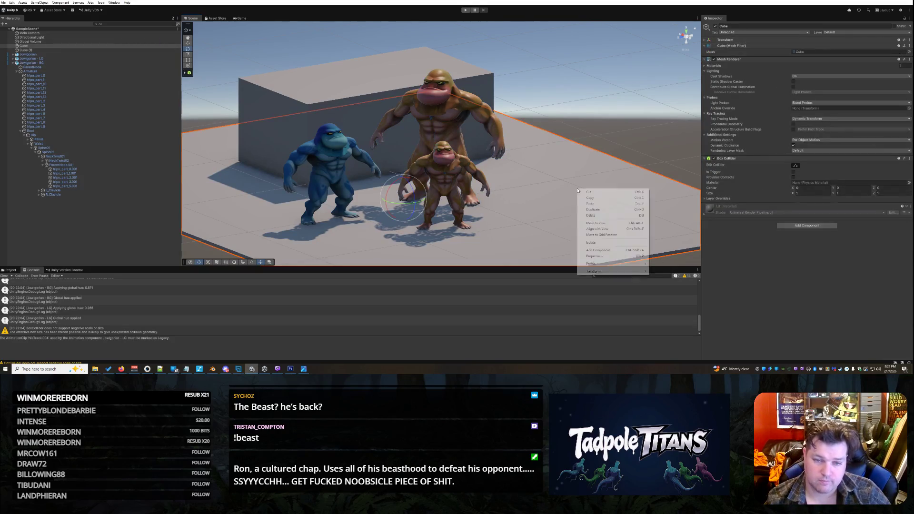
click(614, 118)
mouse_move(630, 161)
mouse_down()
mouse_move(596, 147)
mouse_move(595, 156)
mouse_up()
scroll(595, 143, up, 3)
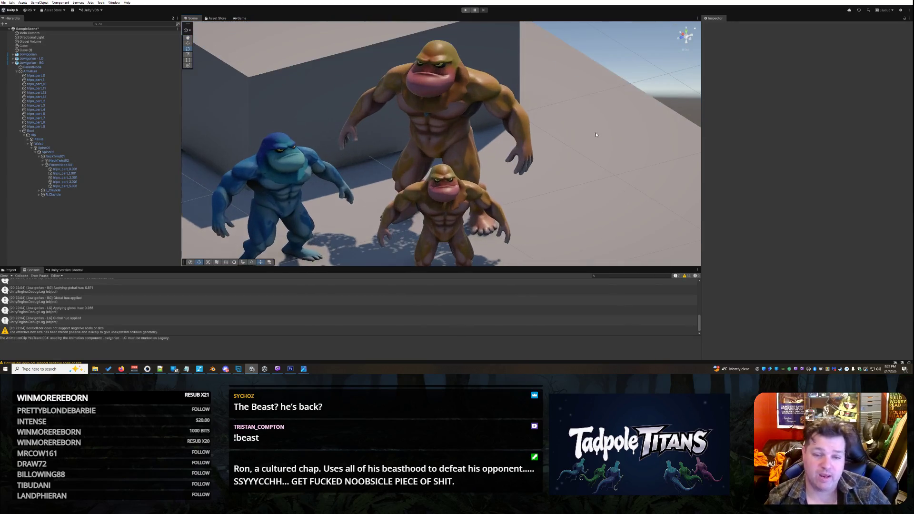
click(496, 89)
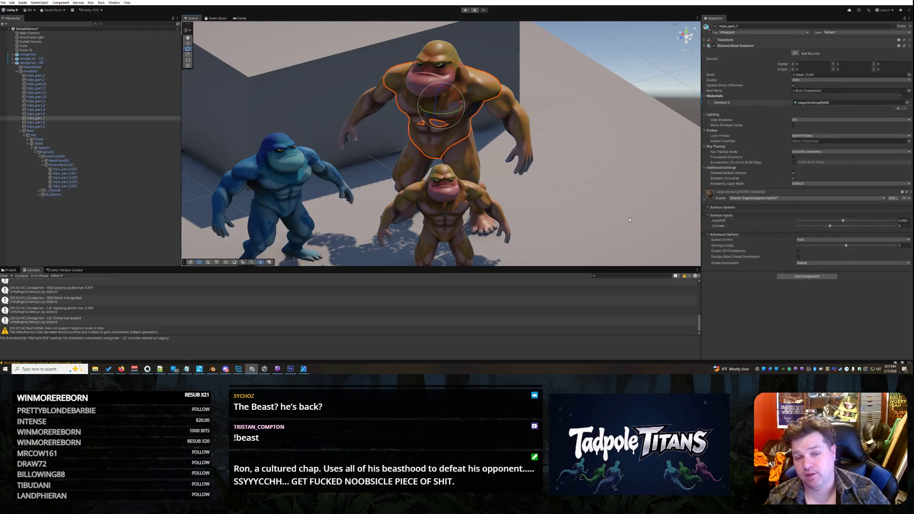
scroll(566, 143, up, 3)
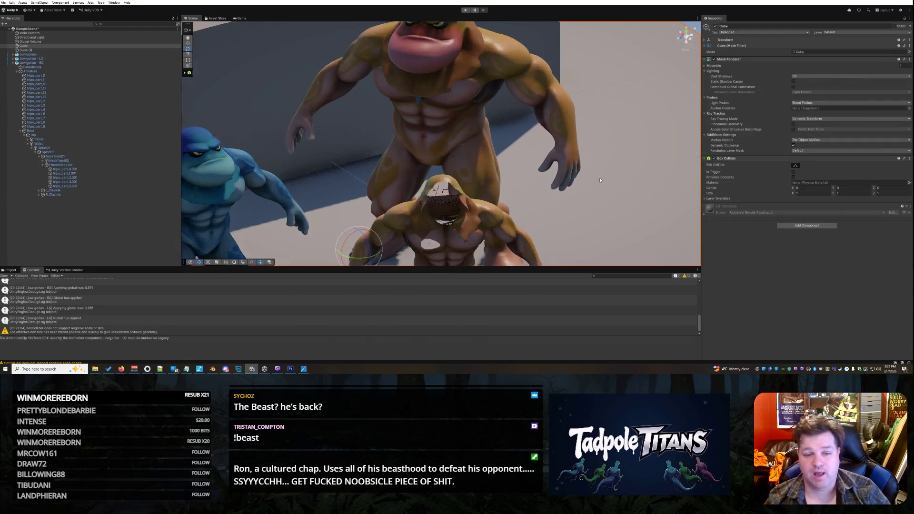
mouse_move(549, 188)
mouse_down()
mouse_move(840, 185)
mouse_move(231, 167)
mouse_move(541, 167)
mouse_move(531, 188)
mouse_move(571, 183)
mouse_move(565, 179)
mouse_up()
scroll(536, 174, down, 3)
scroll(521, 193, up, 1)
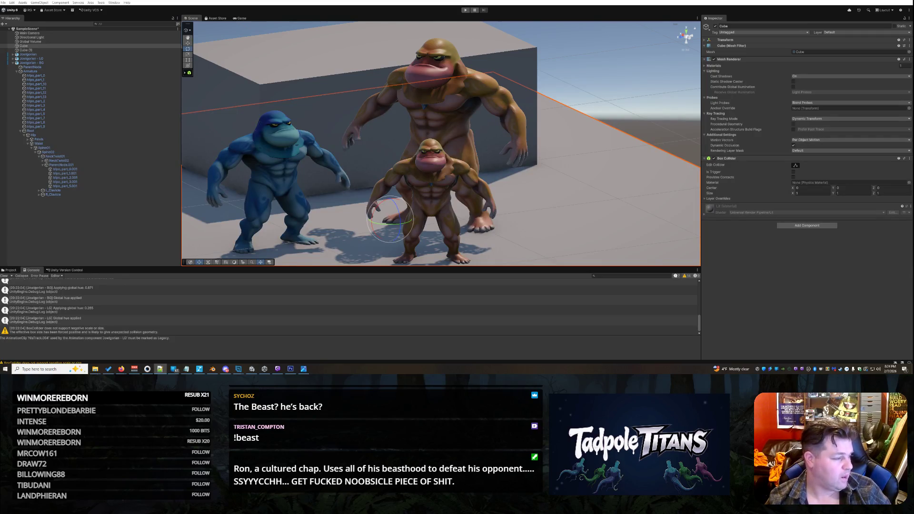
- In play mode, raise the big fighter's body HueShift from 0.466 to 0.593
key(ctrl+p)
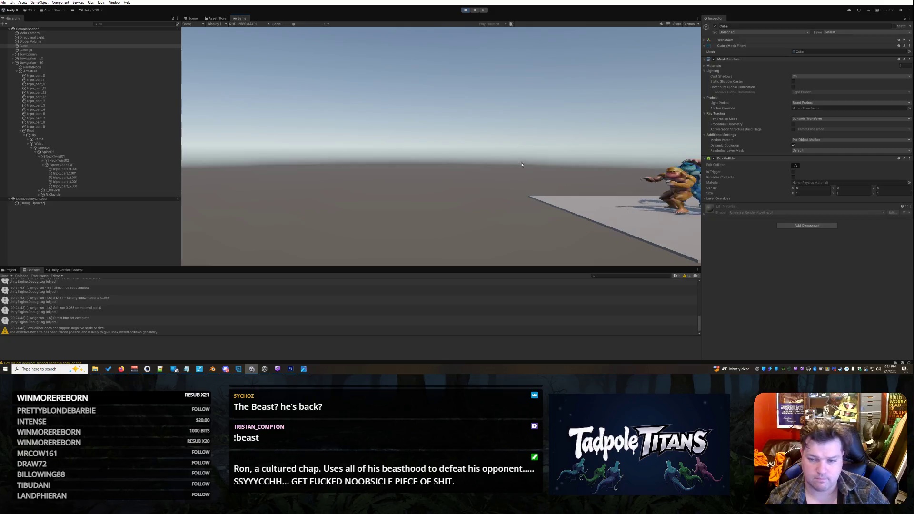
click(191, 18)
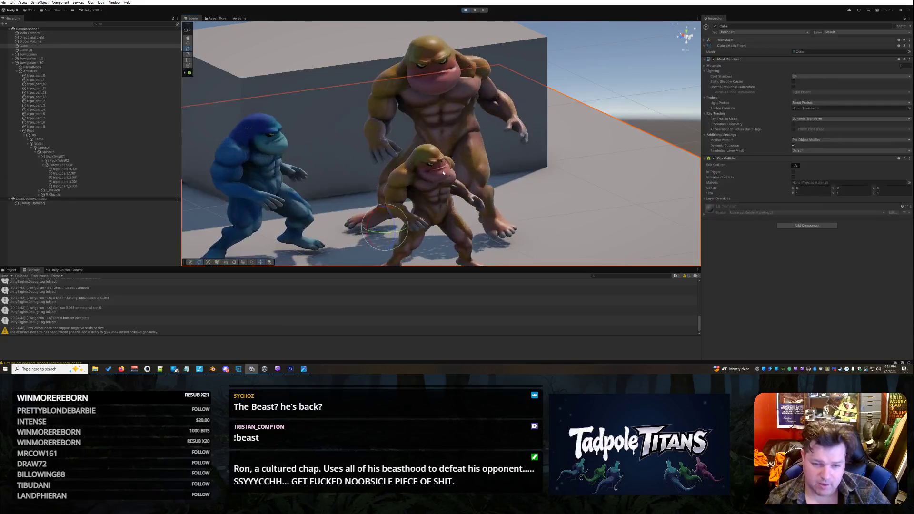
click(467, 85)
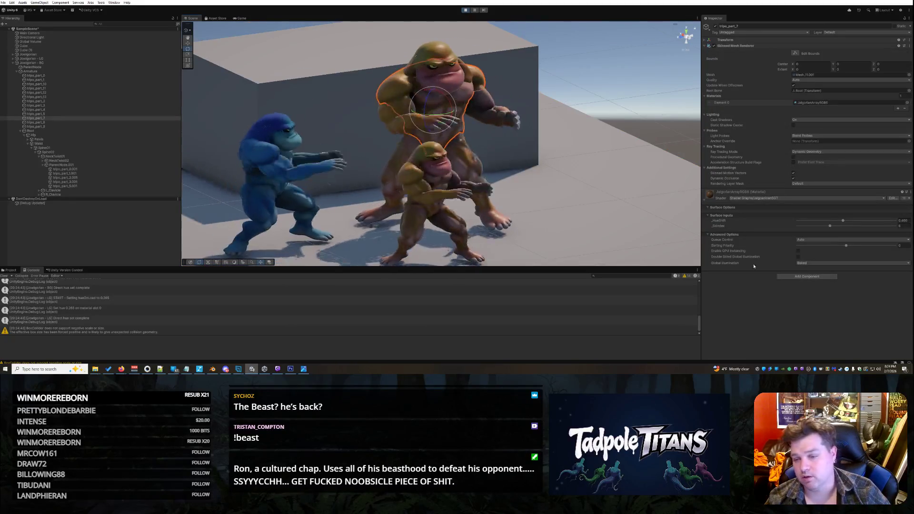
mouse_move(845, 223)
mouse_down()
mouse_move(867, 225)
mouse_move(804, 222)
mouse_move(886, 220)
mouse_move(801, 219)
mouse_move(866, 223)
mouse_move(842, 221)
mouse_up()
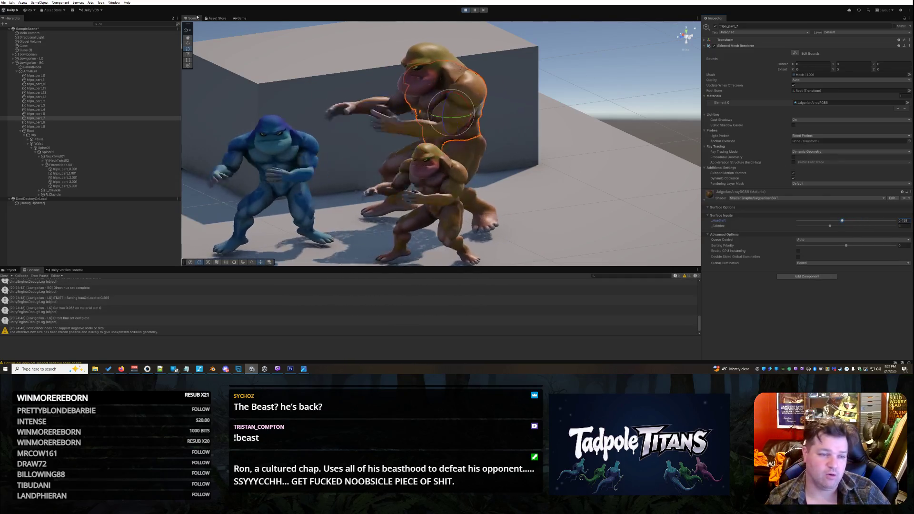
- Stop play mode and bring the Grok chat window to the front
click(465, 10)
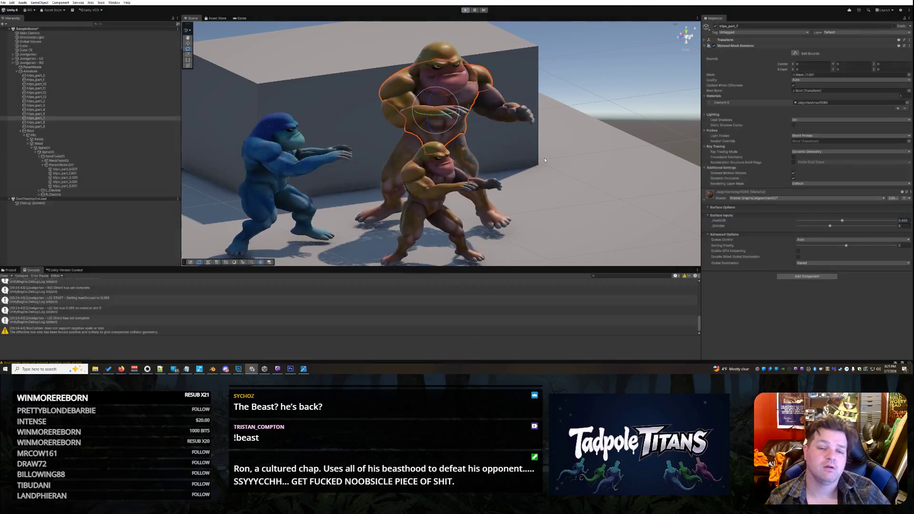
scroll(536, 186, down, 5)
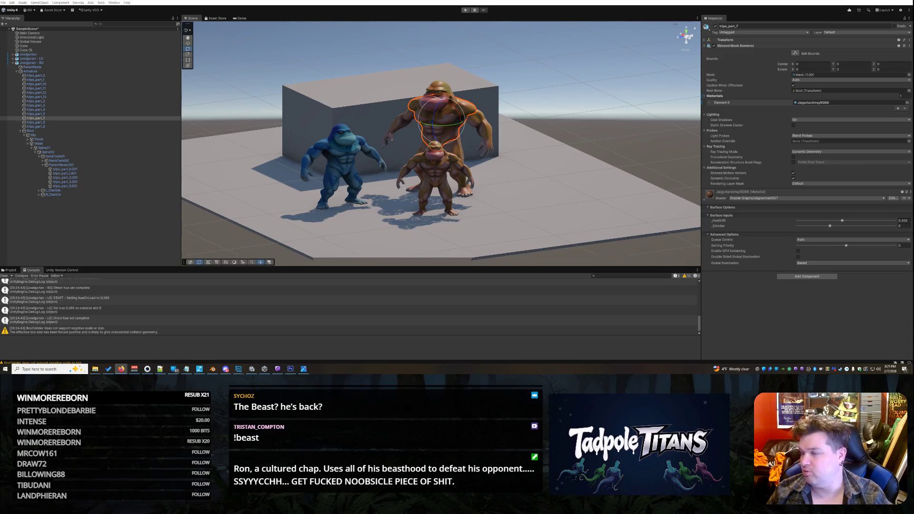
key(alt+Tab)
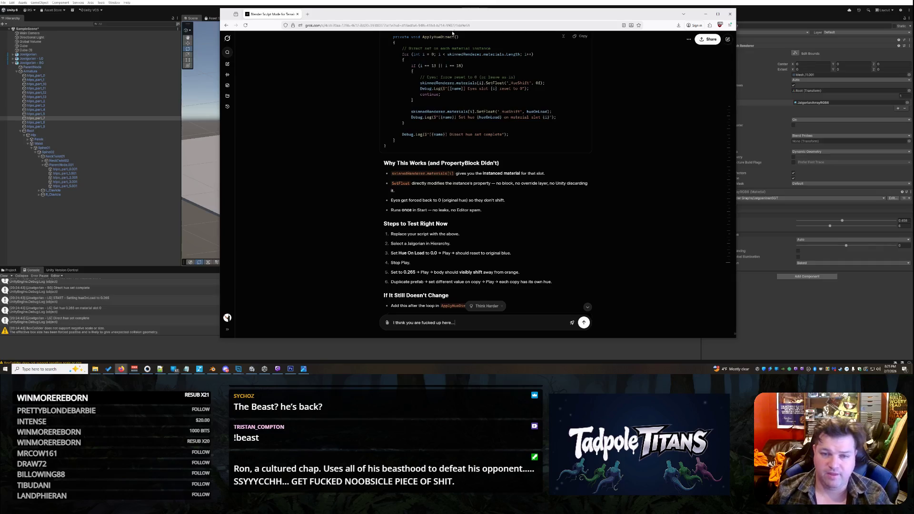
- Send Grok a question on why both shaded Jowlgorians change colour together, fixing 'possible'
drag(453, 14, 248, 11)
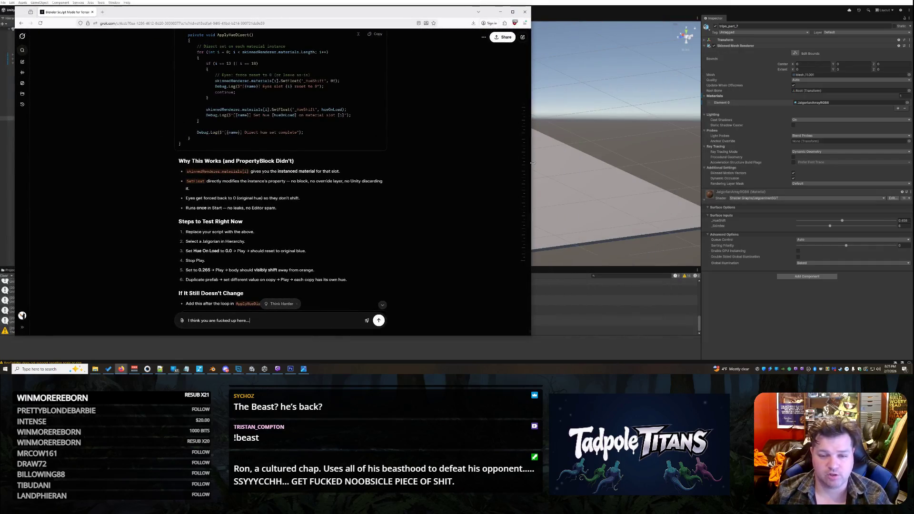
mouse_move(533, 163)
mouse_down()
mouse_move(255, 164)
mouse_move(303, 164)
mouse_up()
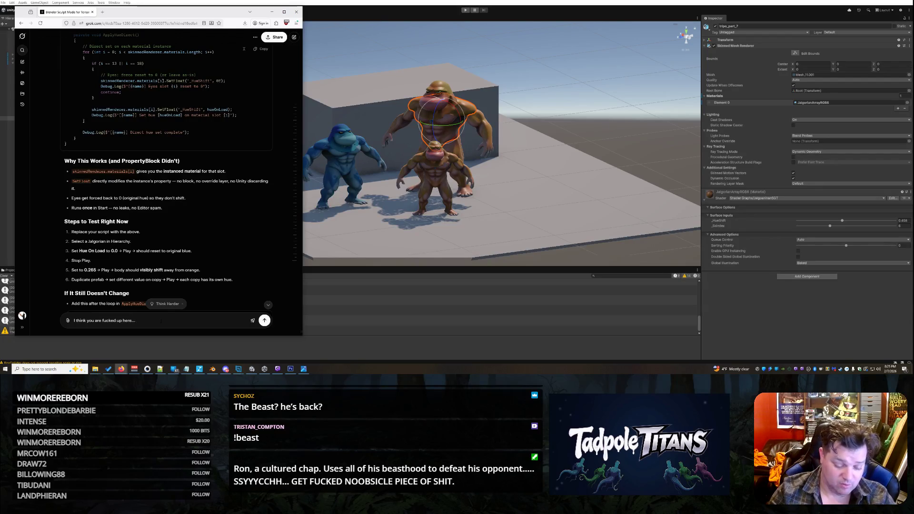
text(When I change the hueshif)
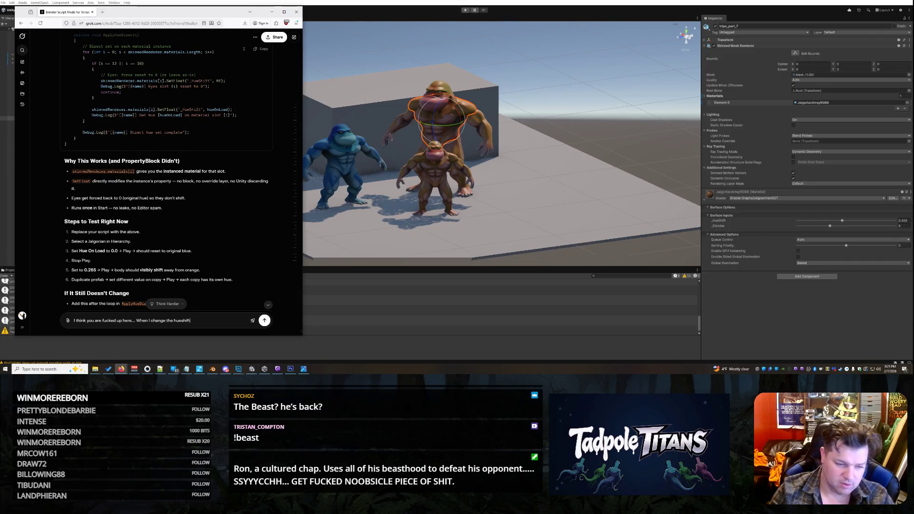
text(t real time... both)
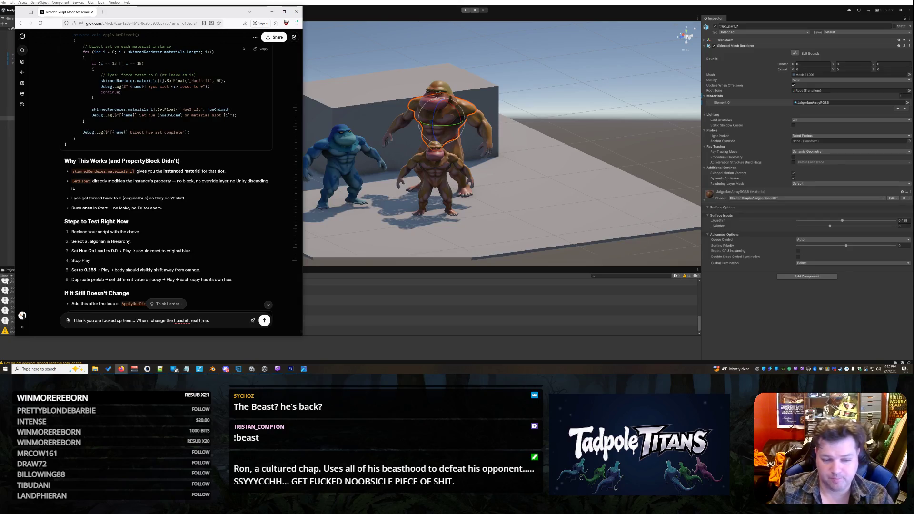
text( shaded)
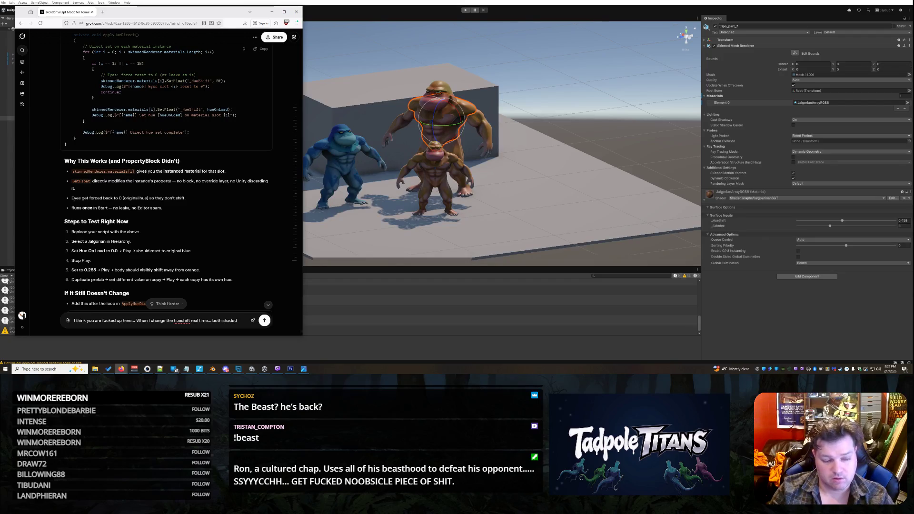
text( Jo)
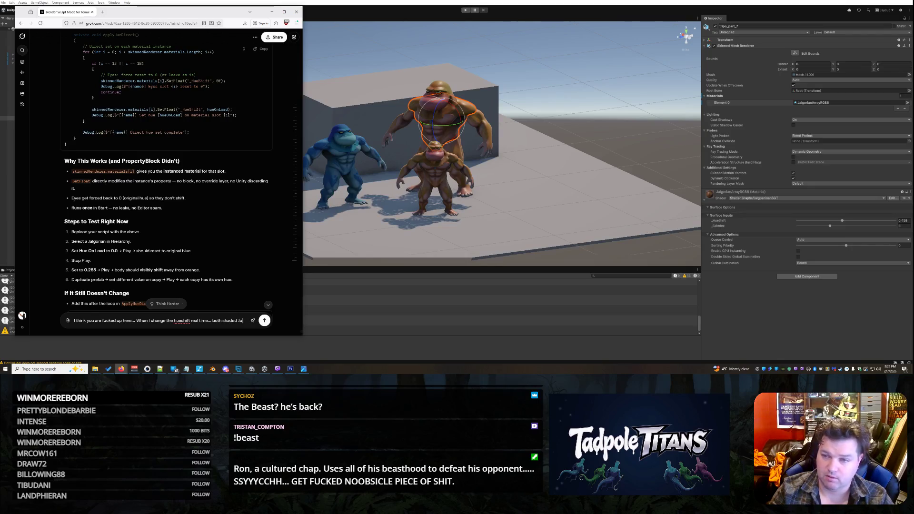
text(wlgo)
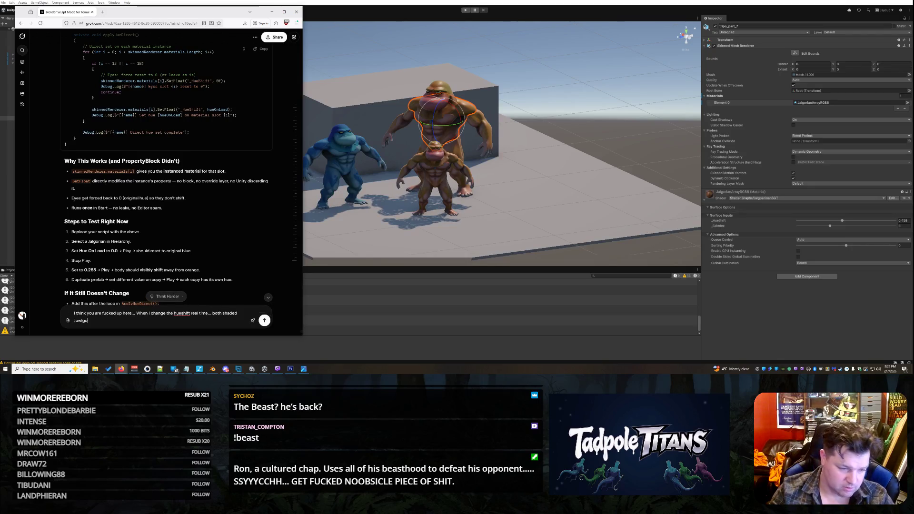
text(rians change color)
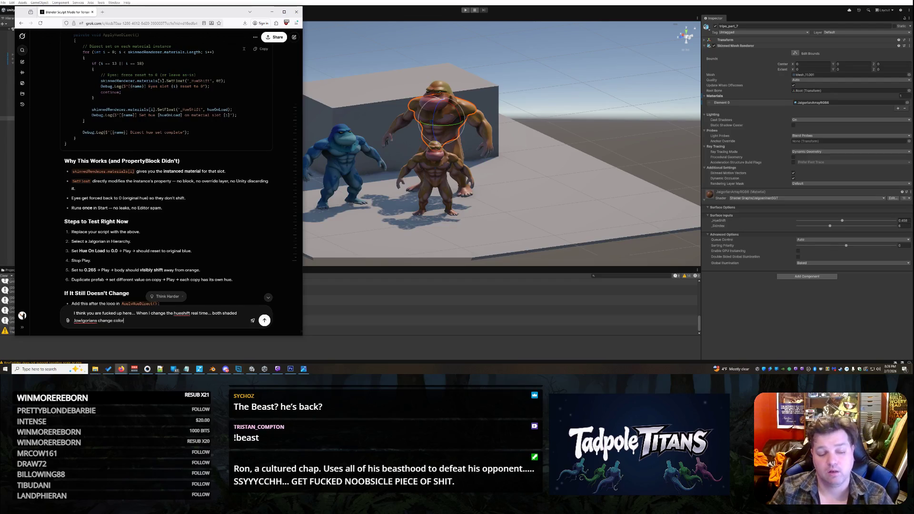
text( on the slot that )
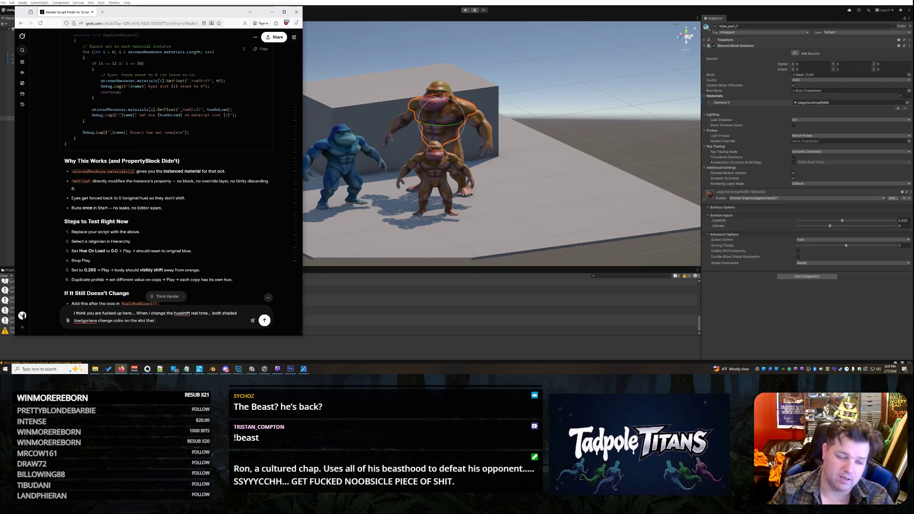
text(I hange... you told me)
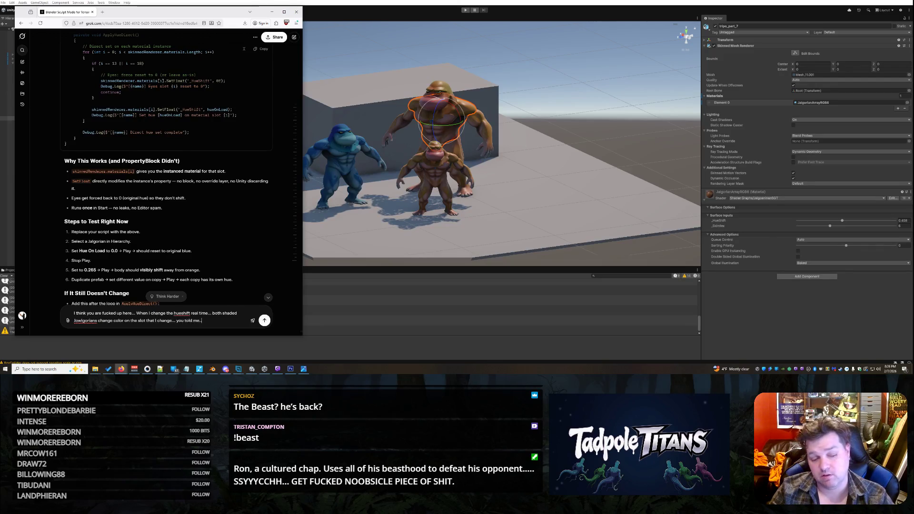
text(.. real time... multiple Jo)
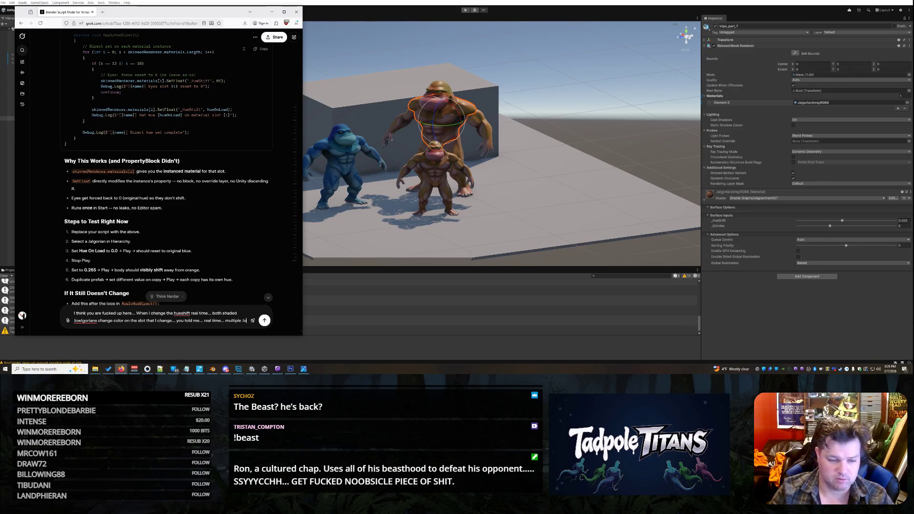
text(wlgorians cou)
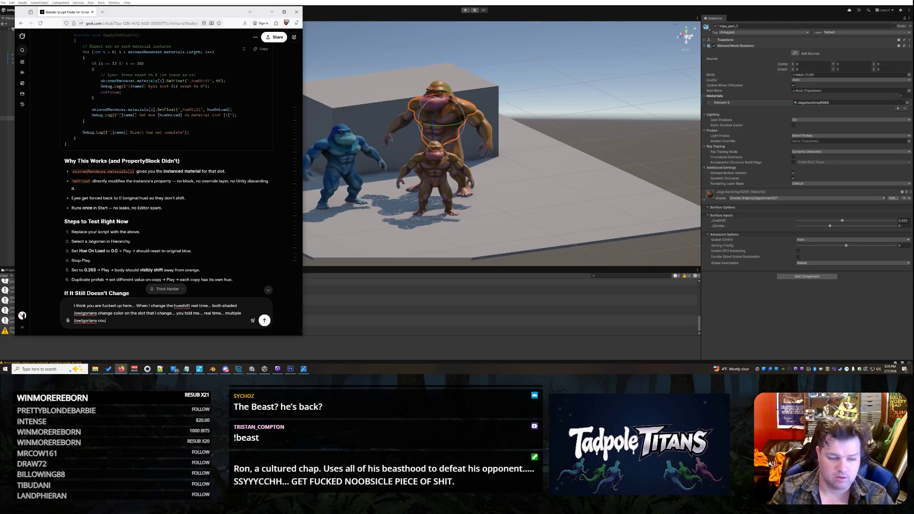
text(ld have different colors...)
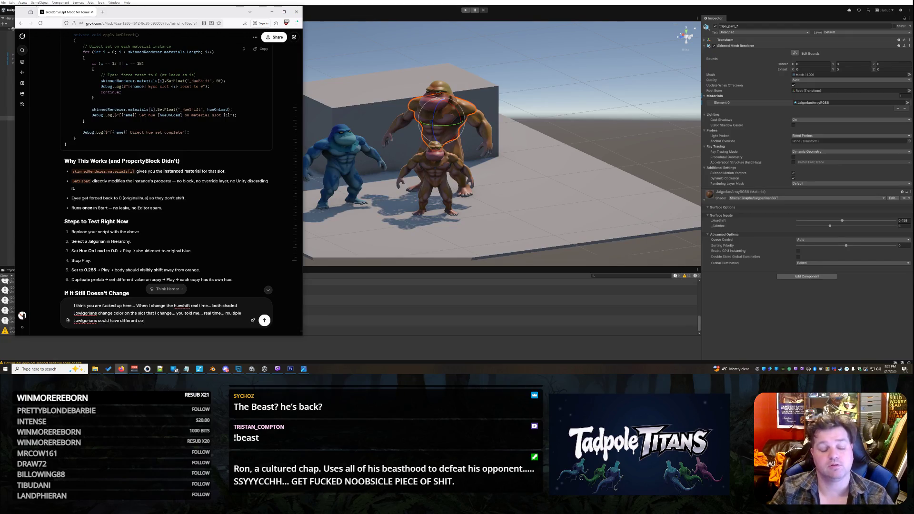
text( if)
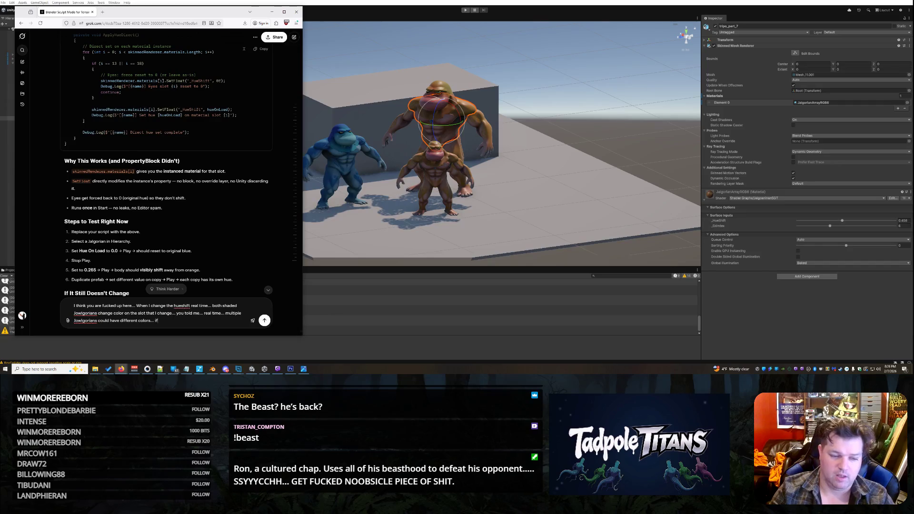
text( both are changing)
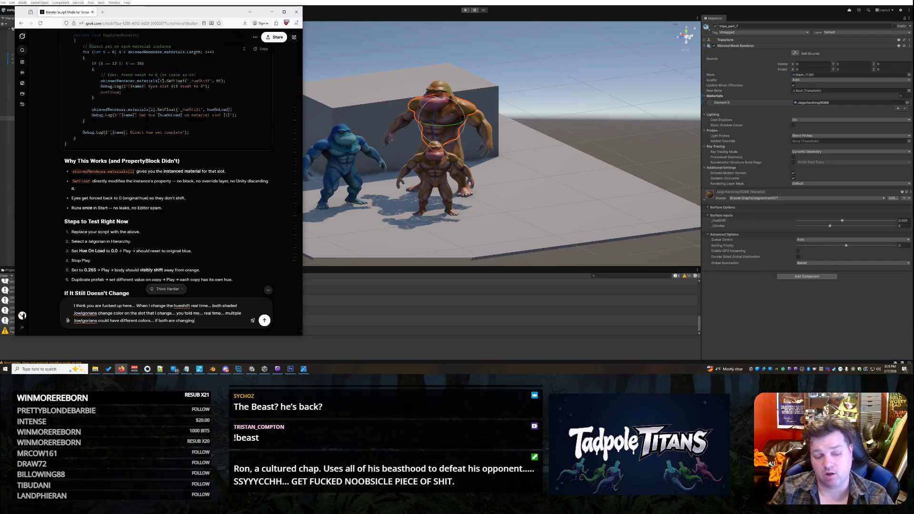
text( off of of the one shader)
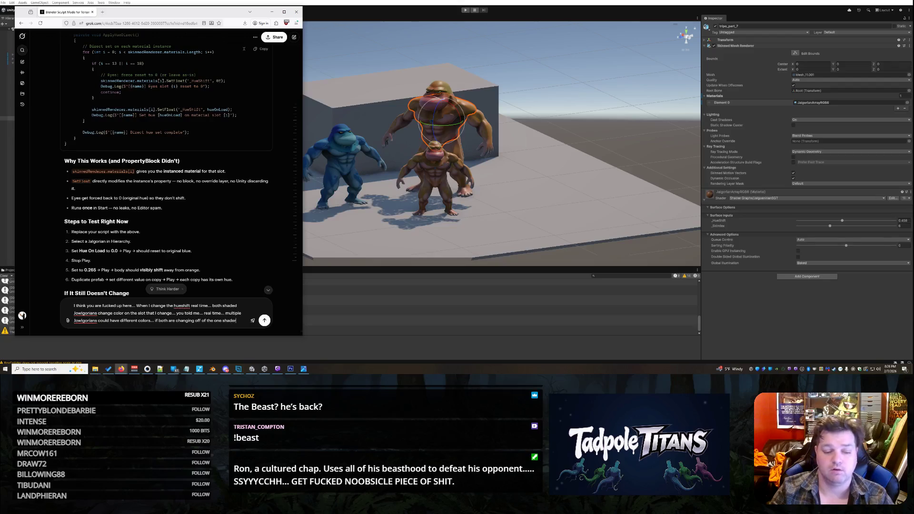
text( how is this posible?)
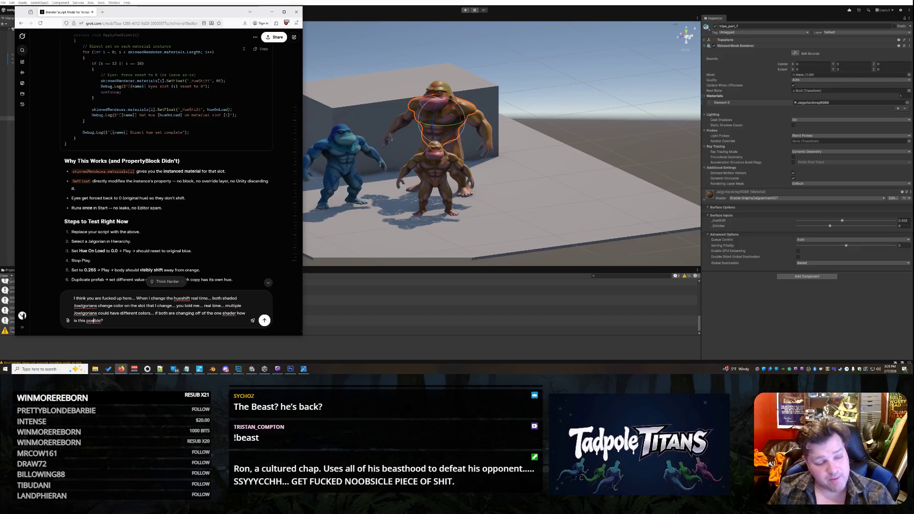
click(93, 321)
text(s)
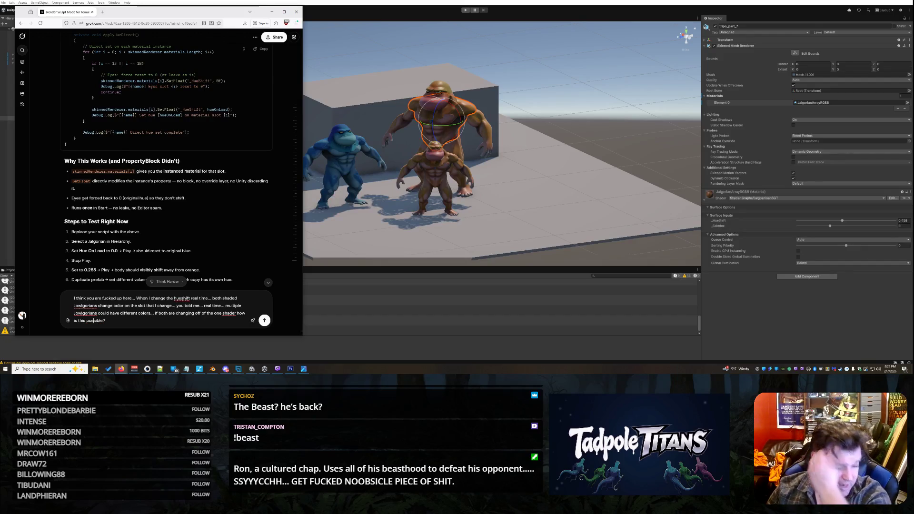
key(Return)
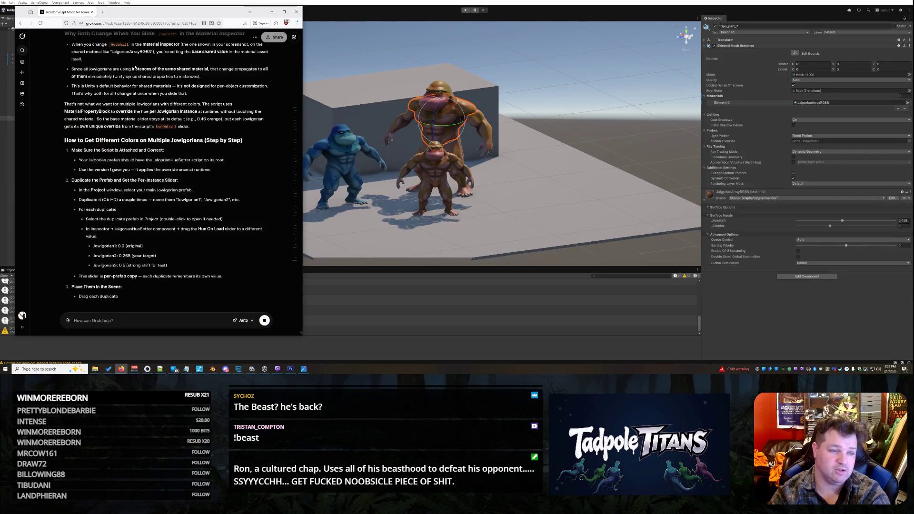
- Read through Grok's reply, then select the small Jowlgorian - LG in Unity's scene
scroll(157, 95, up, 2)
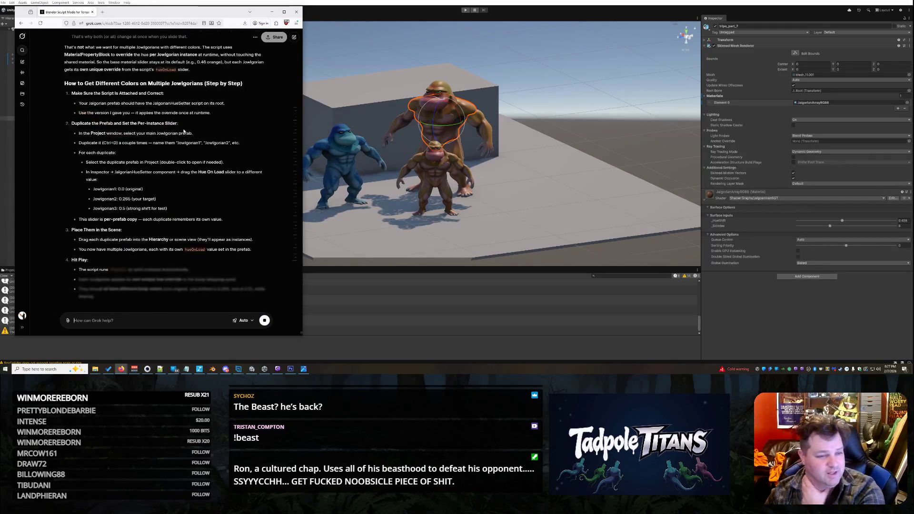
scroll(182, 131, up, 4)
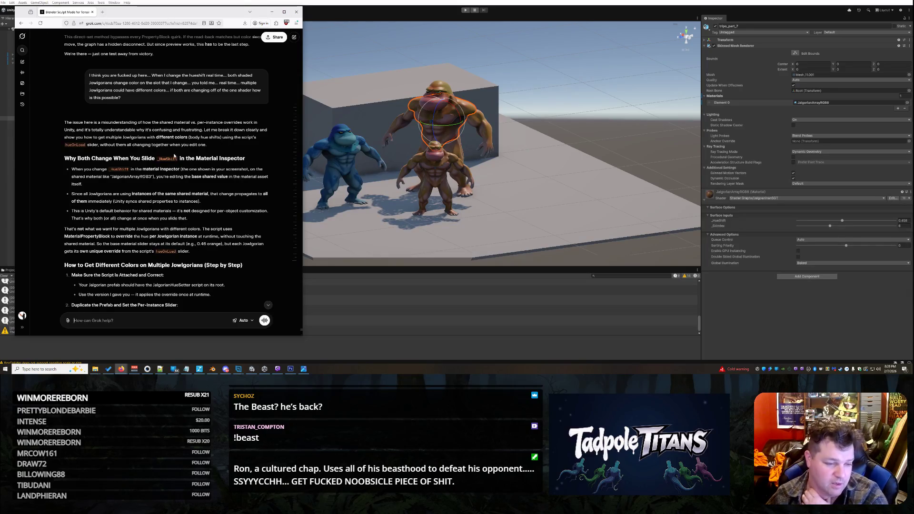
scroll(80, 244, down, 3)
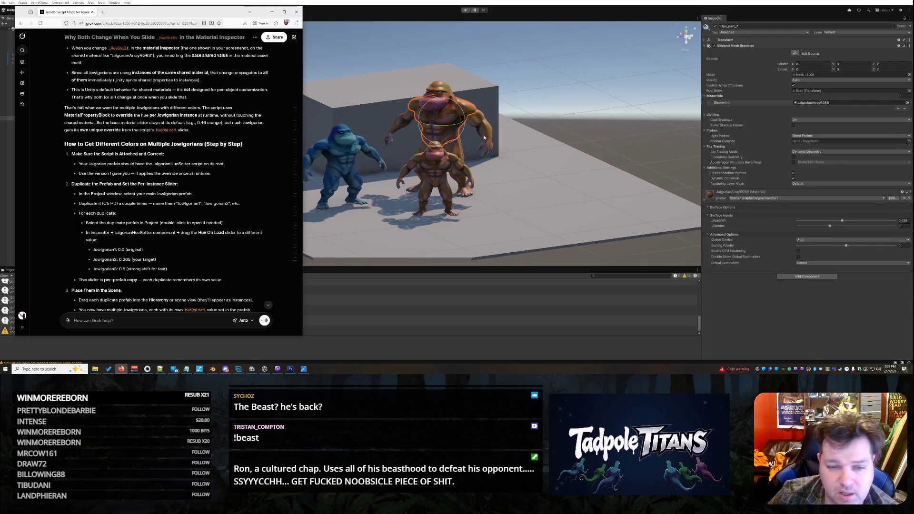
click(436, 158)
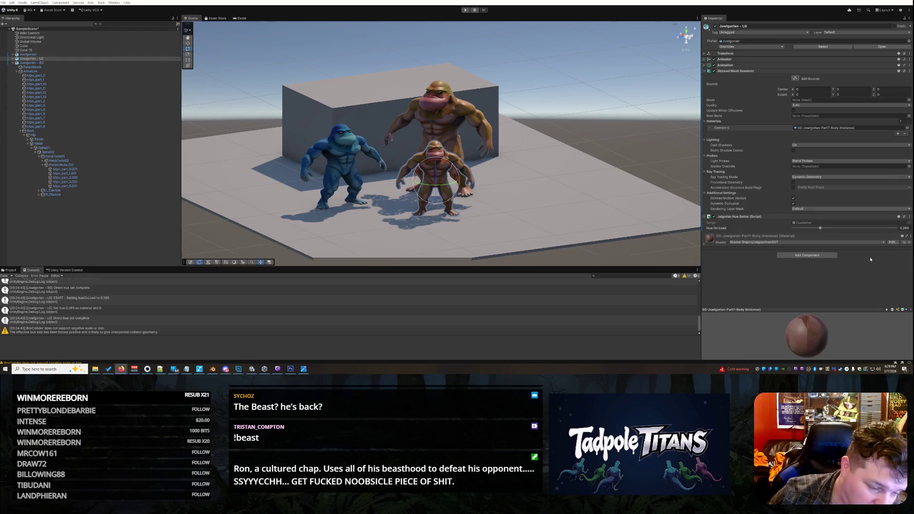
- Check the big and small Jowlgorians' Hue On Load in Unity, then return to Grok
mouse_move(122, 370)
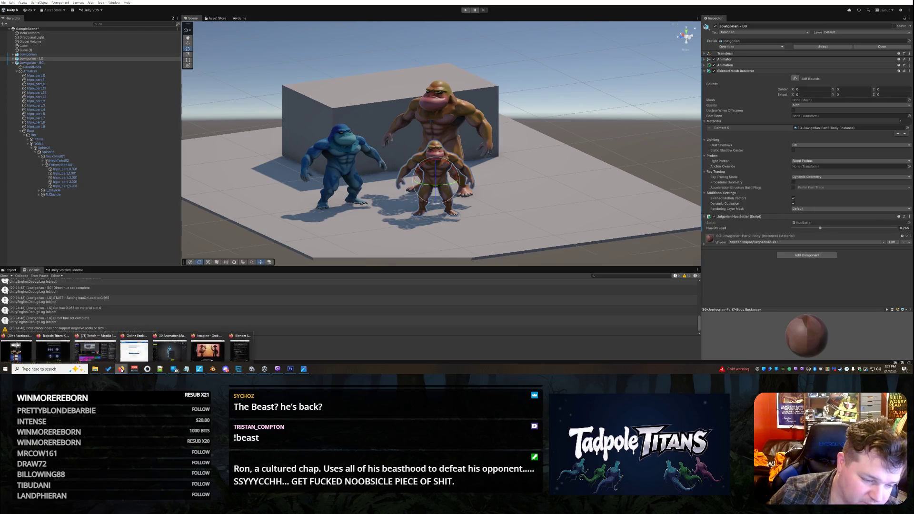
click(240, 348)
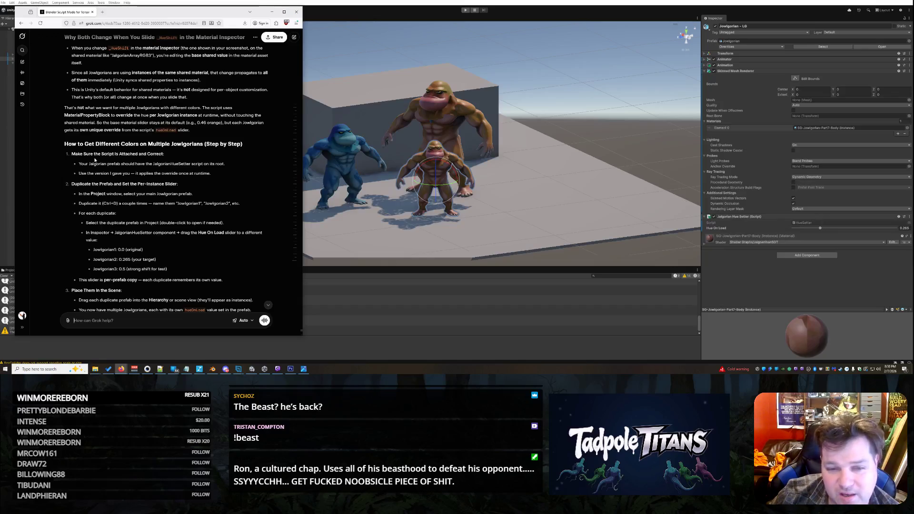
click(448, 124)
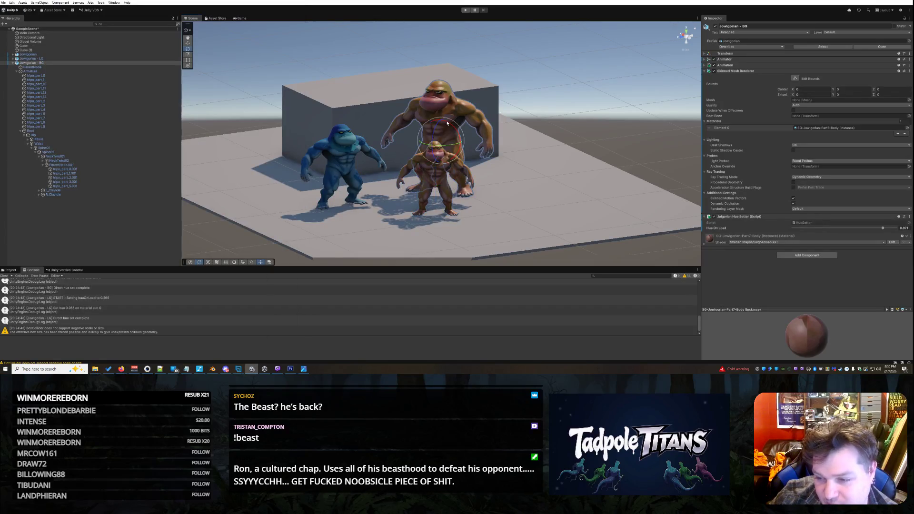
click(444, 177)
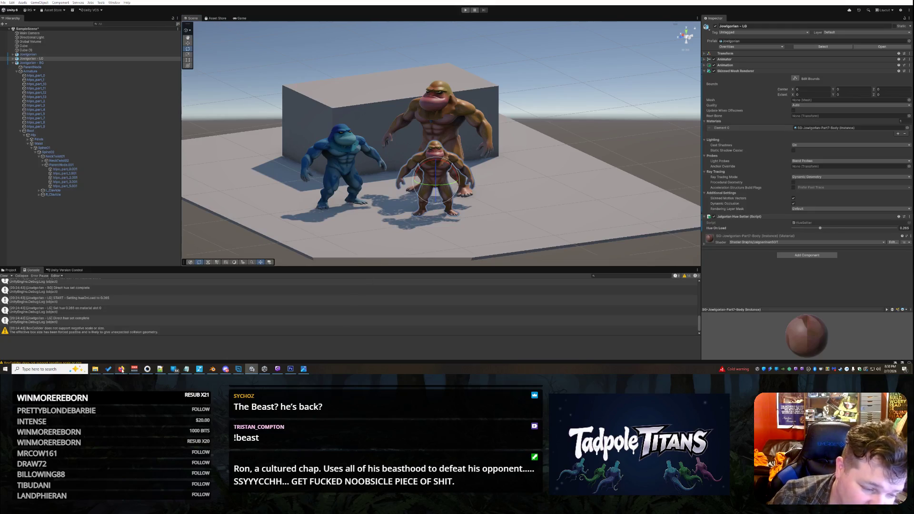
mouse_move(121, 369)
click(245, 353)
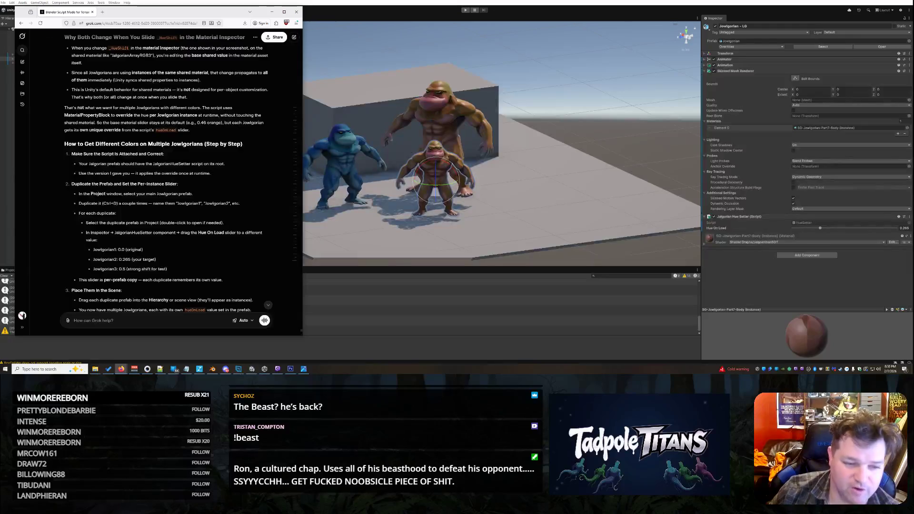
scroll(111, 162, down, 5)
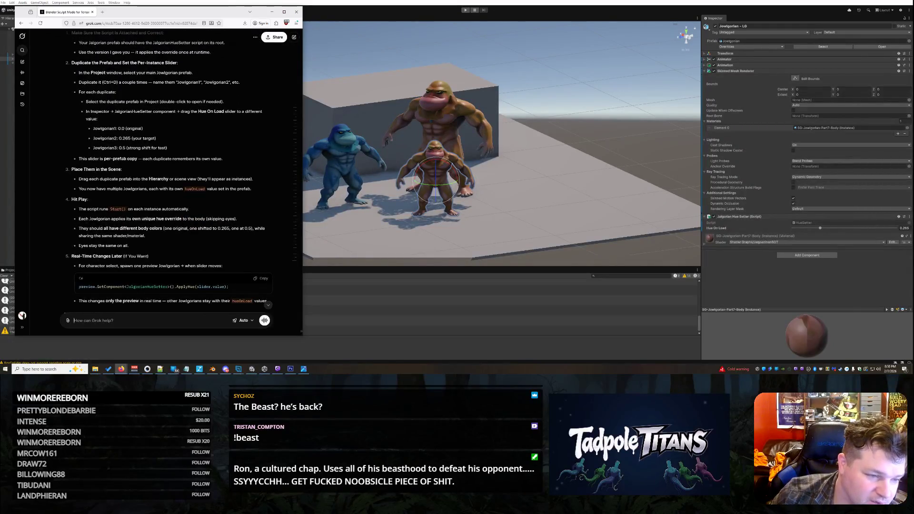
scroll(114, 178, down, 4)
scroll(105, 183, up, 4)
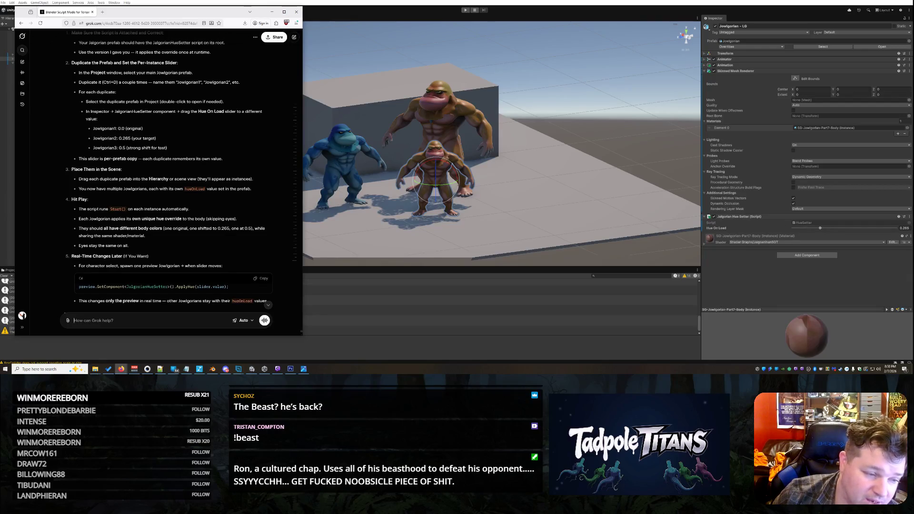
scroll(122, 195, down, 1)
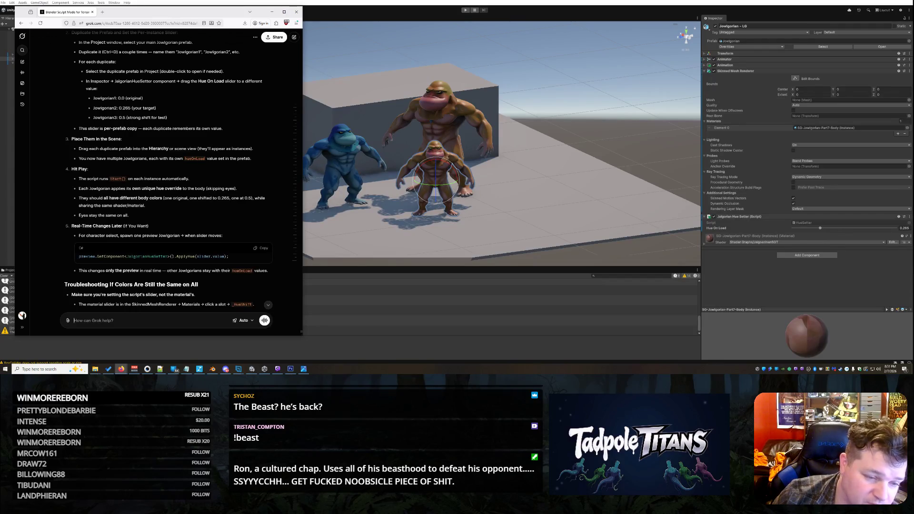
scroll(166, 171, down, 1)
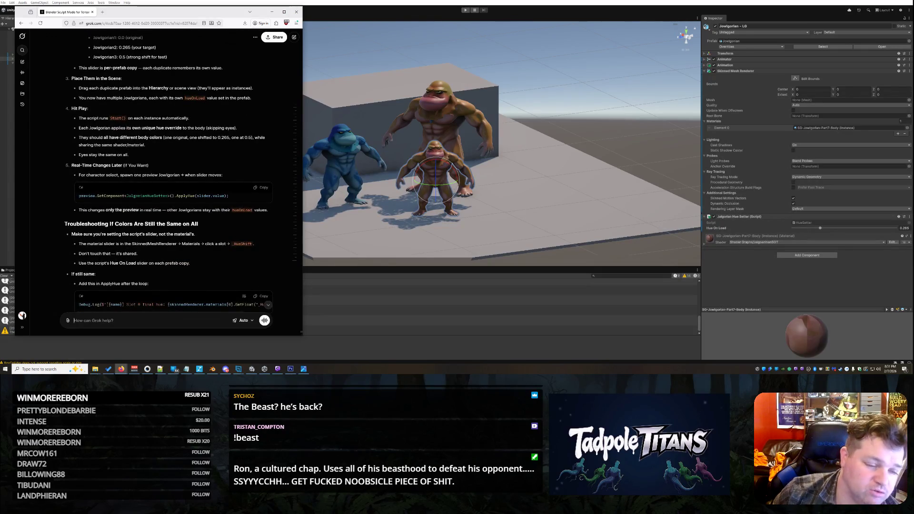
scroll(197, 210, down, 1)
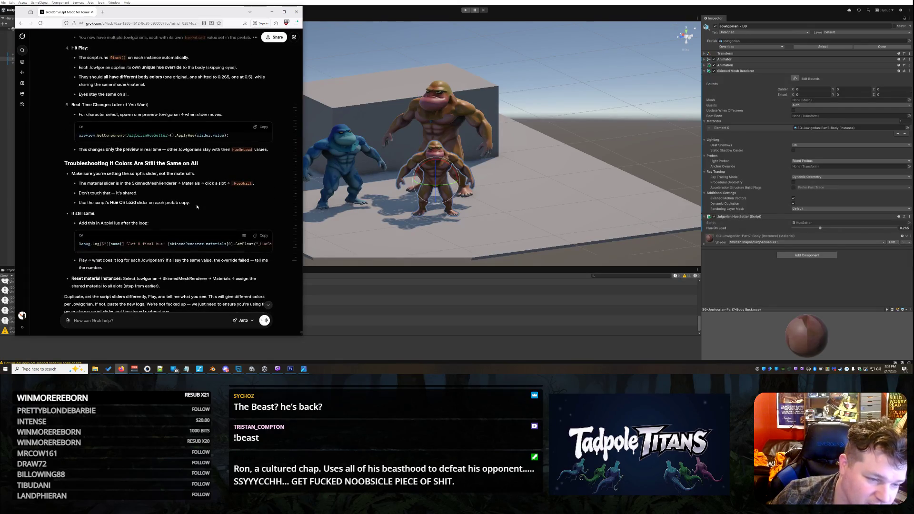
scroll(194, 200, up, 10)
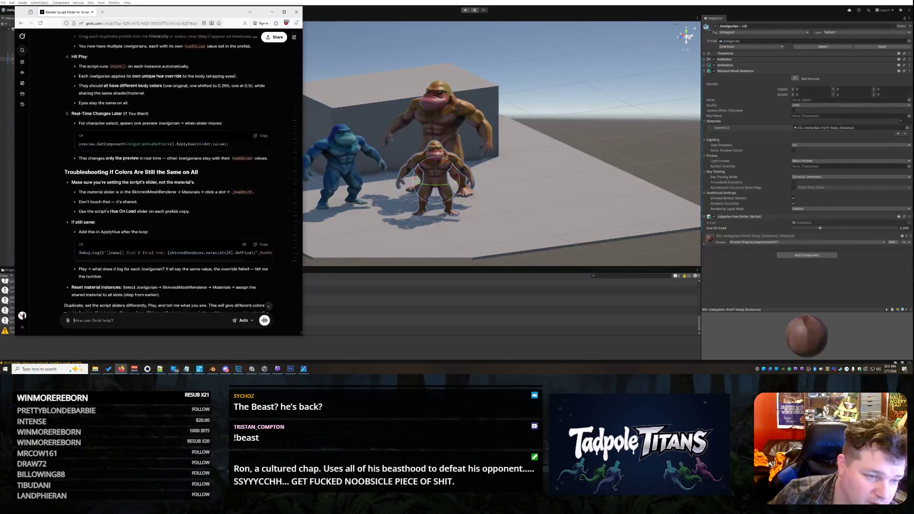
scroll(210, 201, down, 10)
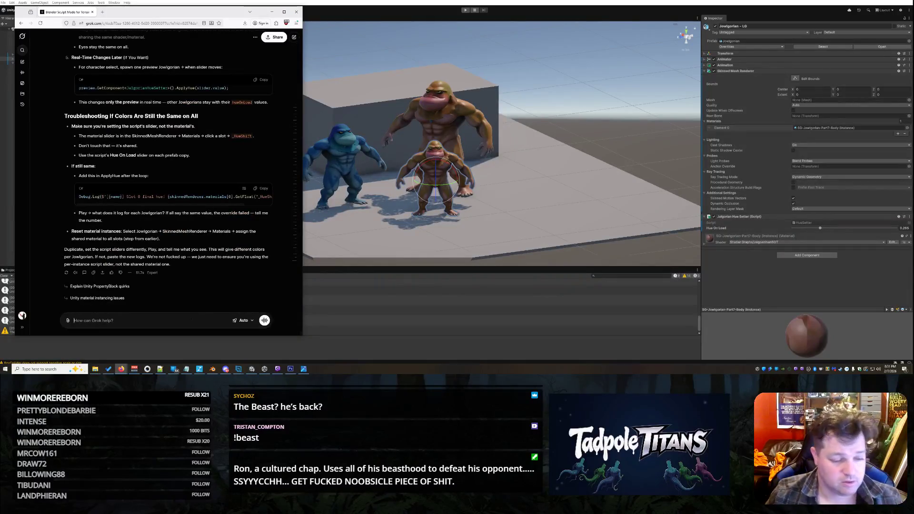
- Send Grok the complaint demanding a new hue script that actually works
text(Generate this new ex)
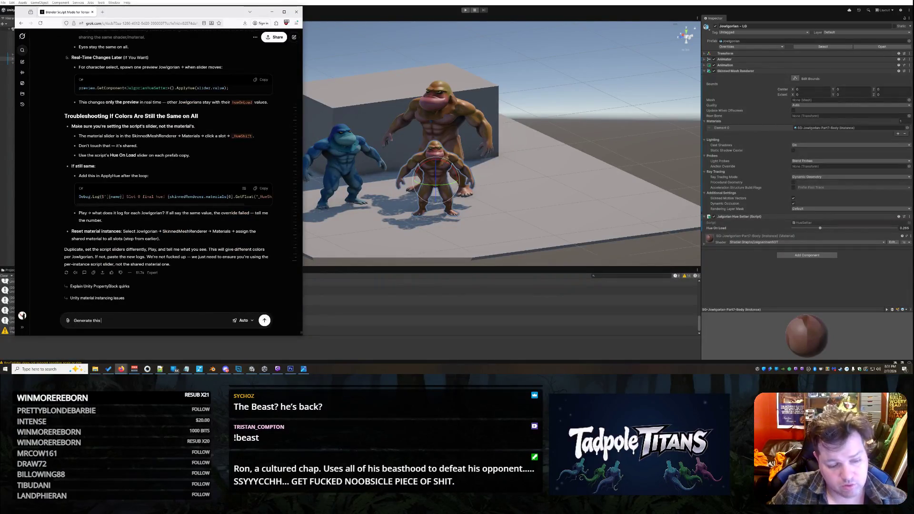
text(citin)
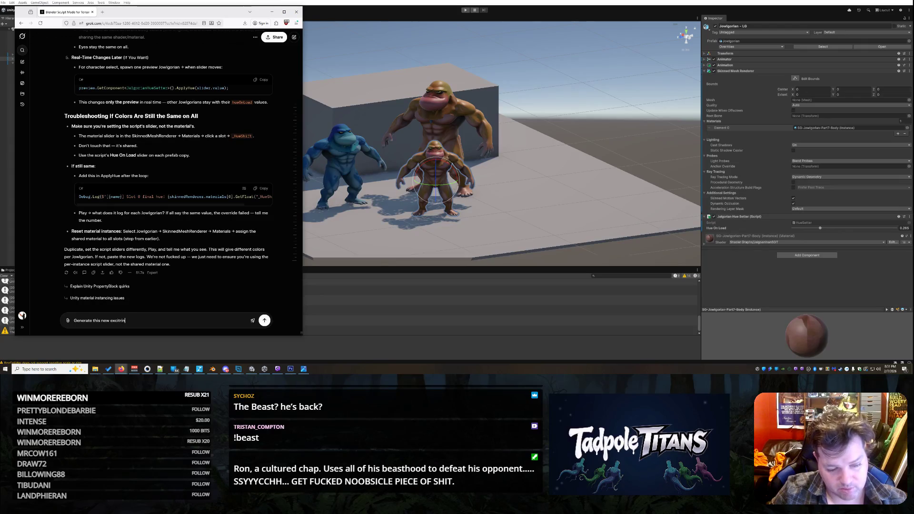
text(g script th)
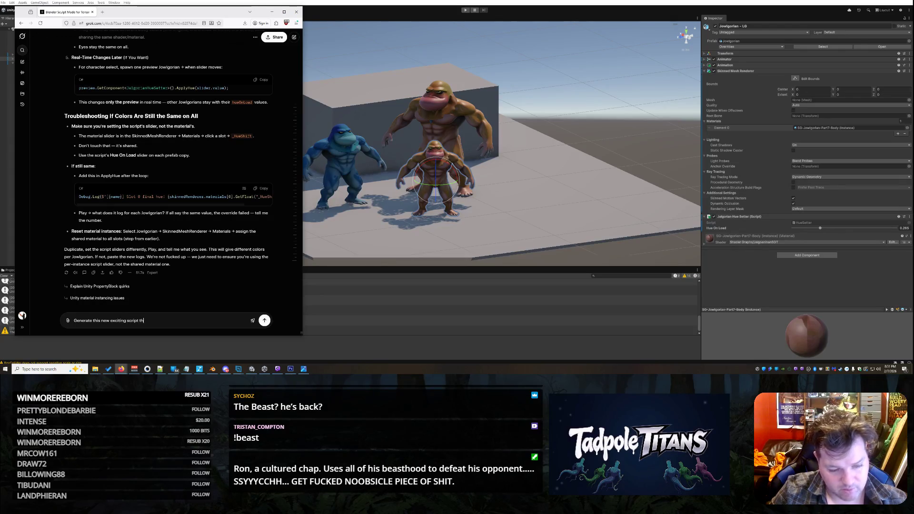
text(at already didnt wo)
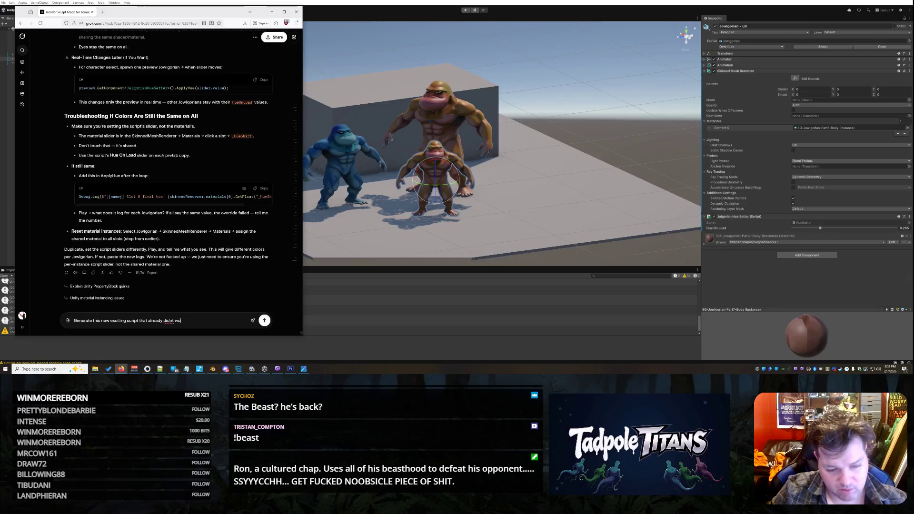
text(rk becase you are bad at)
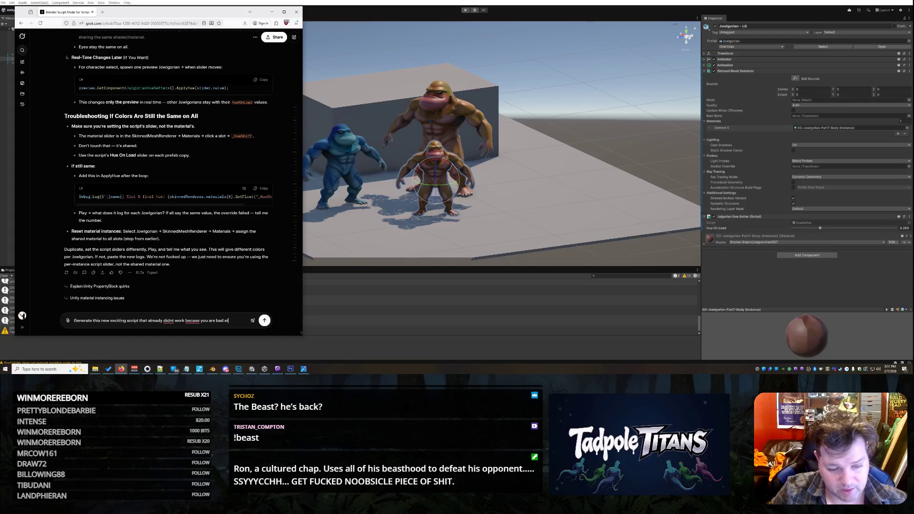
text( the game.)
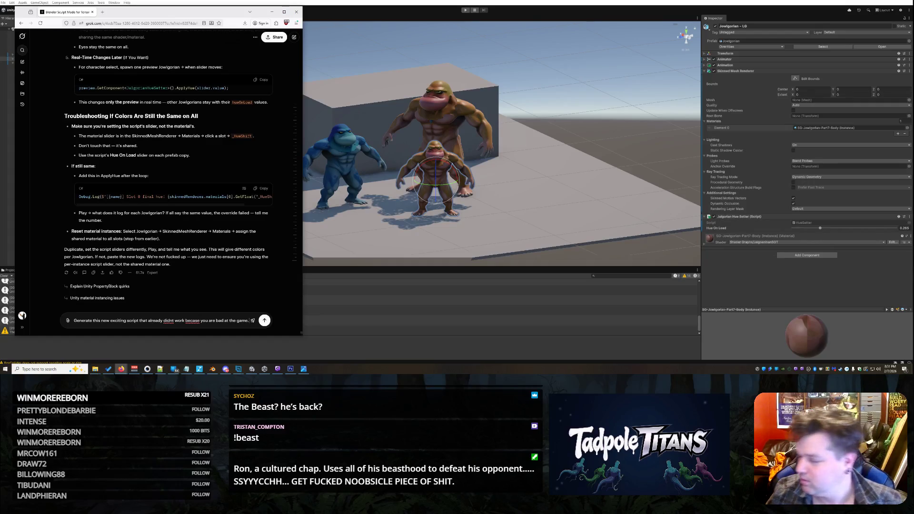
key(Return)
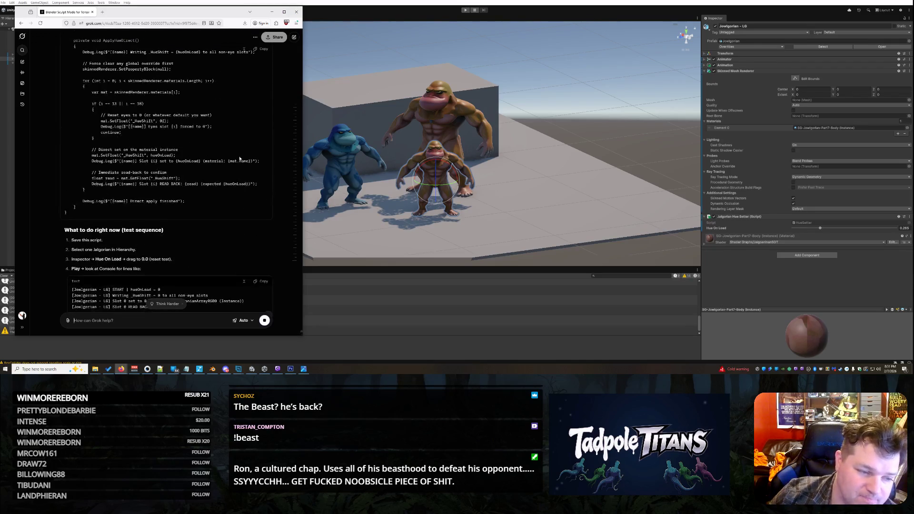
- Copy the rewritten script code from Grok's reply
scroll(239, 159, up, 5)
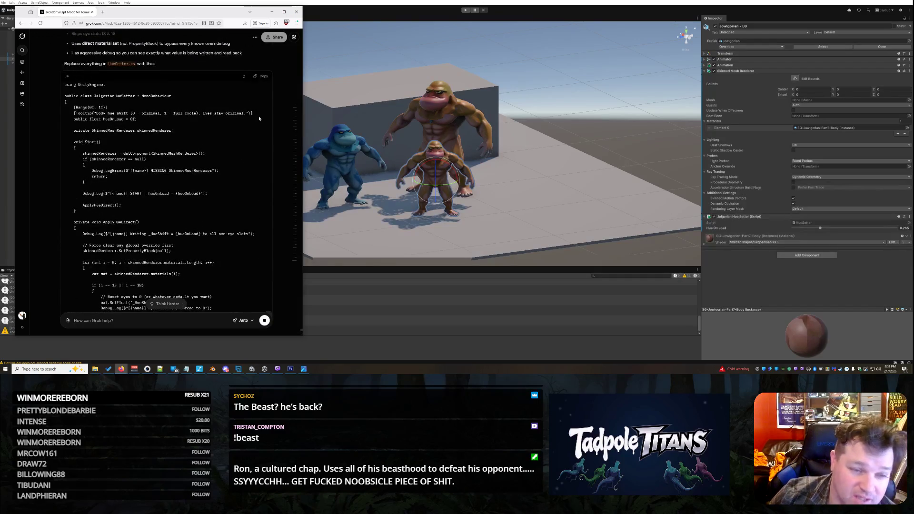
click(261, 81)
scroll(211, 133, down, 6)
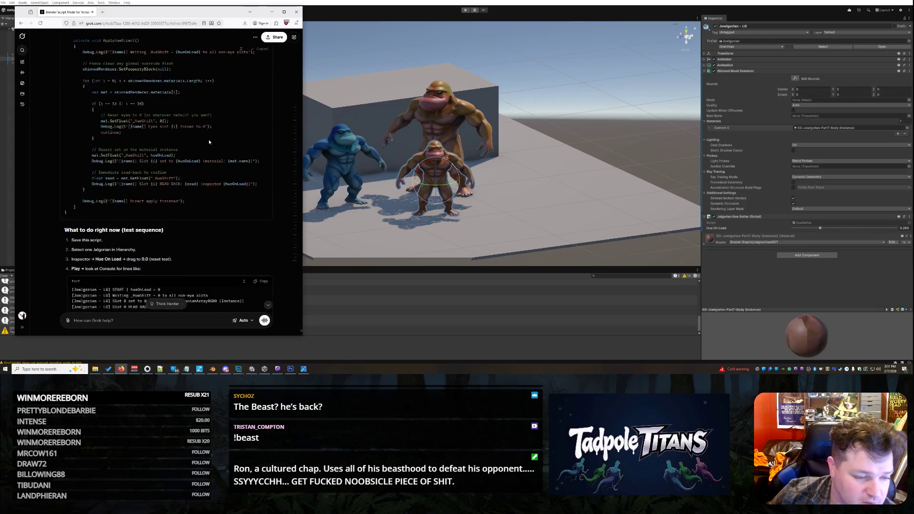
scroll(211, 139, down, 1)
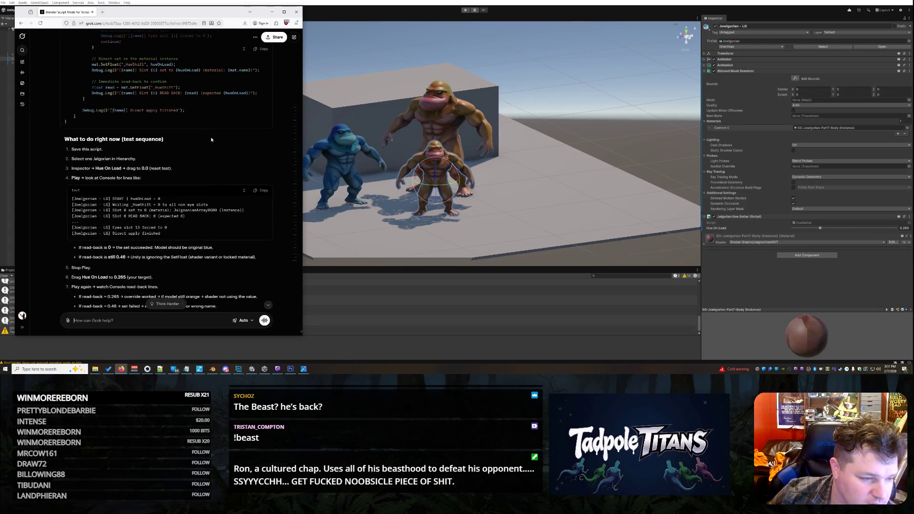
- Bring the Unity Editor back to the front so it recompiles the scripts
key(alt+Tab)
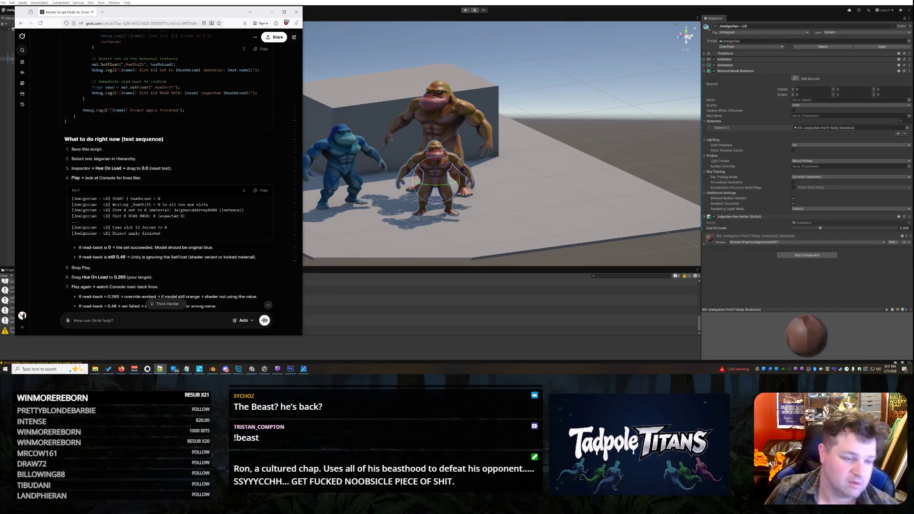
scroll(201, 228, down, 3)
scroll(217, 221, up, 1)
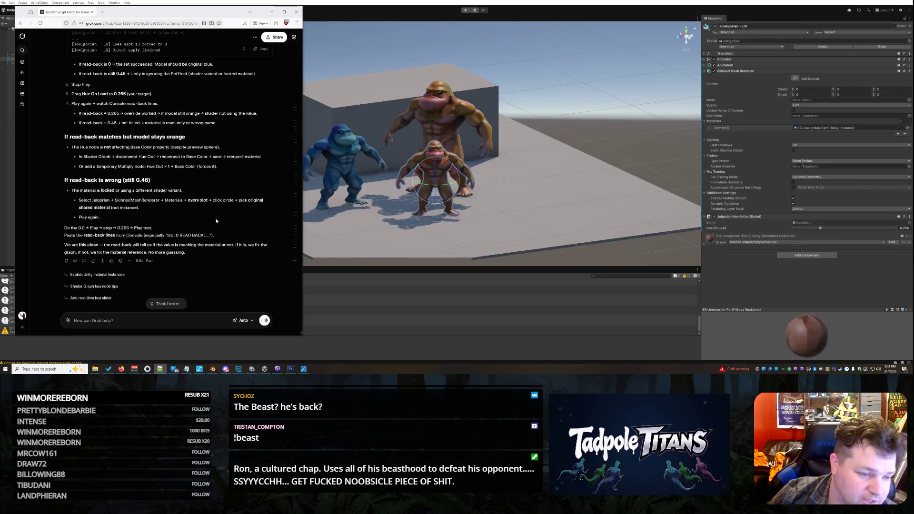
scroll(217, 221, up, 1)
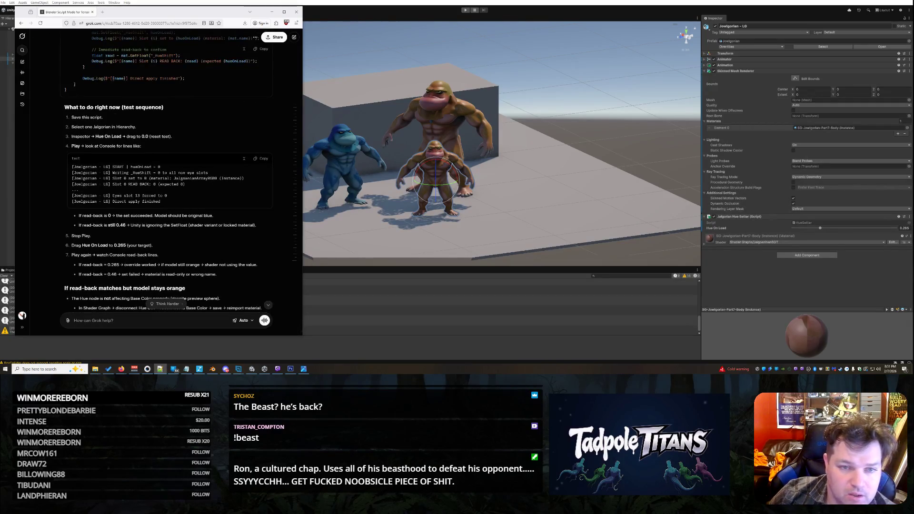
click(152, 4)
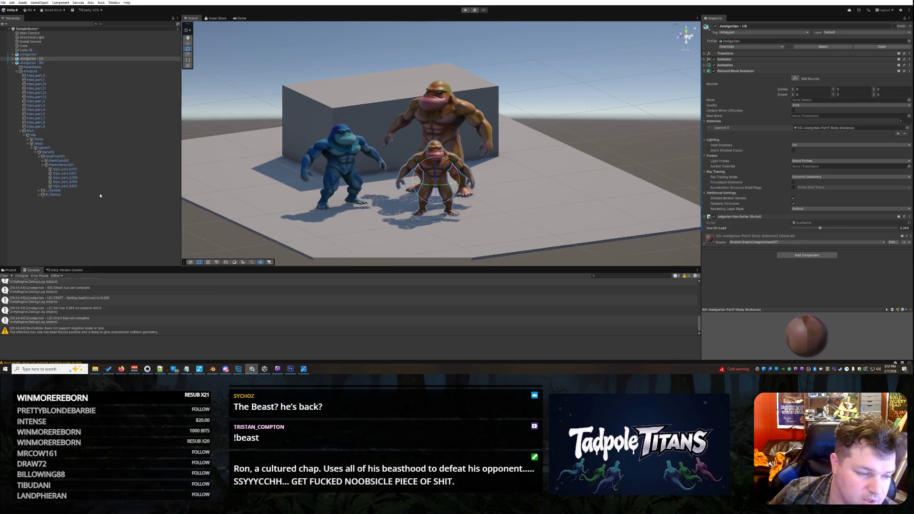
- Find the JalgorianSGT hue-shift shader graph in the Project panel and open it
click(11, 270)
click(109, 294)
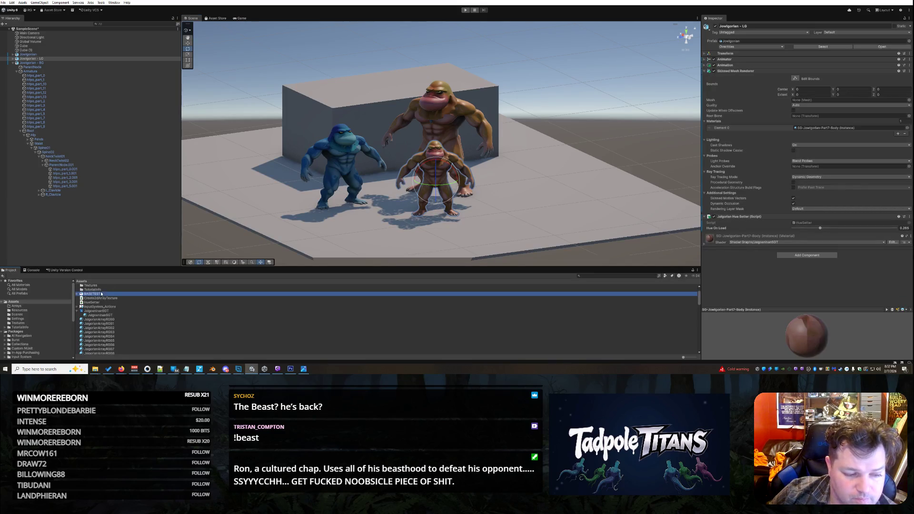
scroll(143, 301, up, 2)
scroll(129, 321, down, 10)
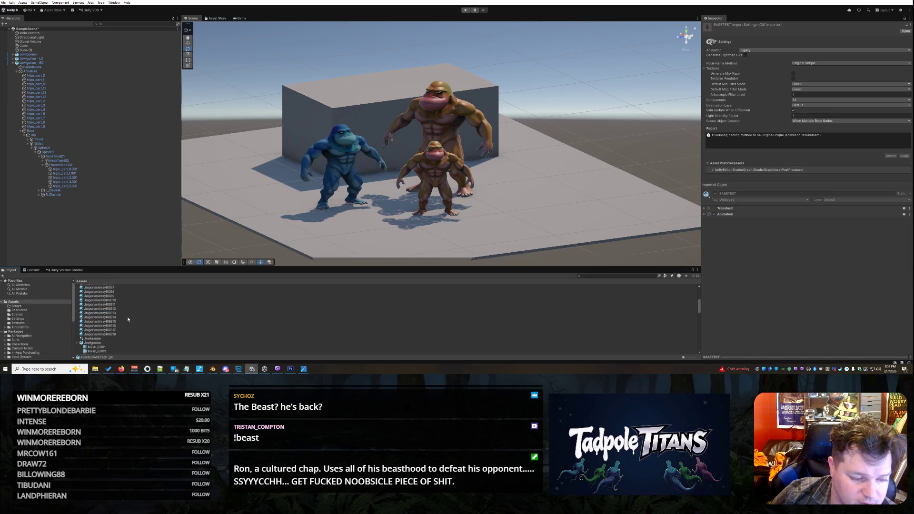
scroll(127, 329, down, 5)
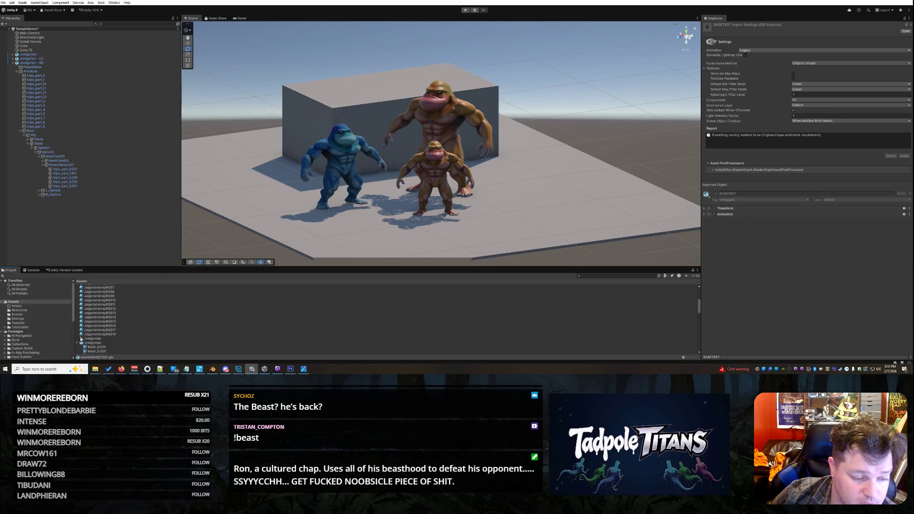
click(80, 341)
scroll(151, 320, up, 5)
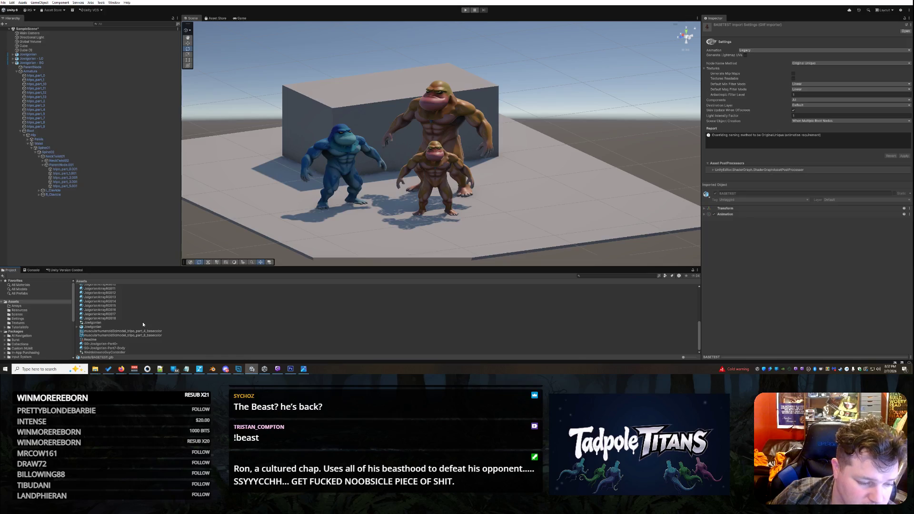
scroll(142, 322, up, 6)
click(111, 329)
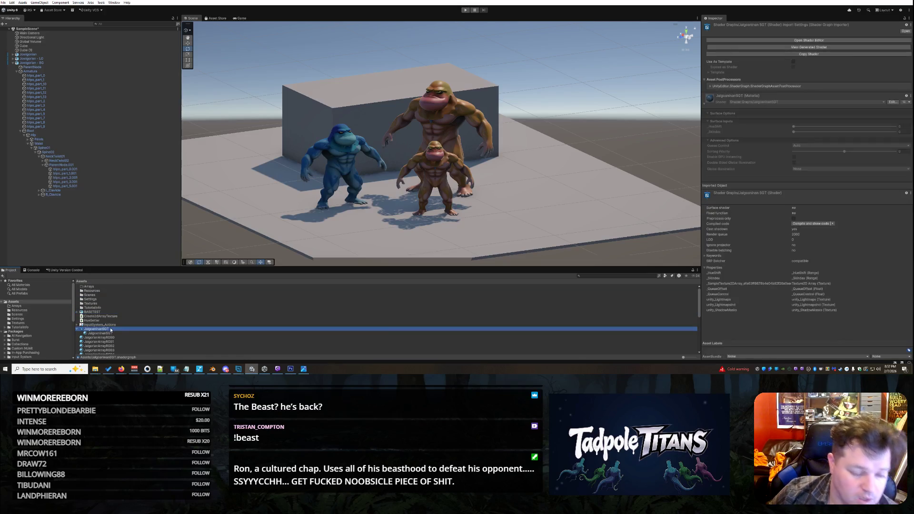
double_click(111, 329)
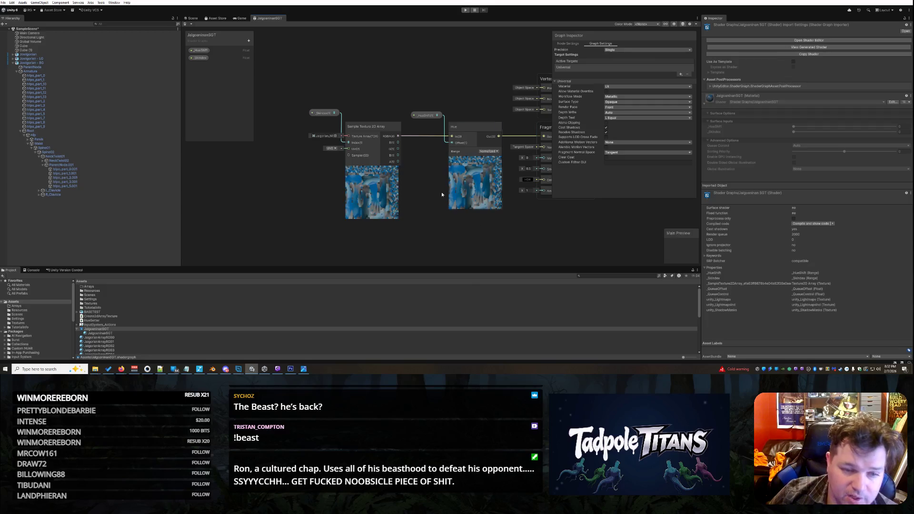
- Inspect the graph's _SkinIndex, Sample Texture 2D Array and _HueShift nodes
scroll(426, 158, up, 3)
scroll(424, 165, down, 4)
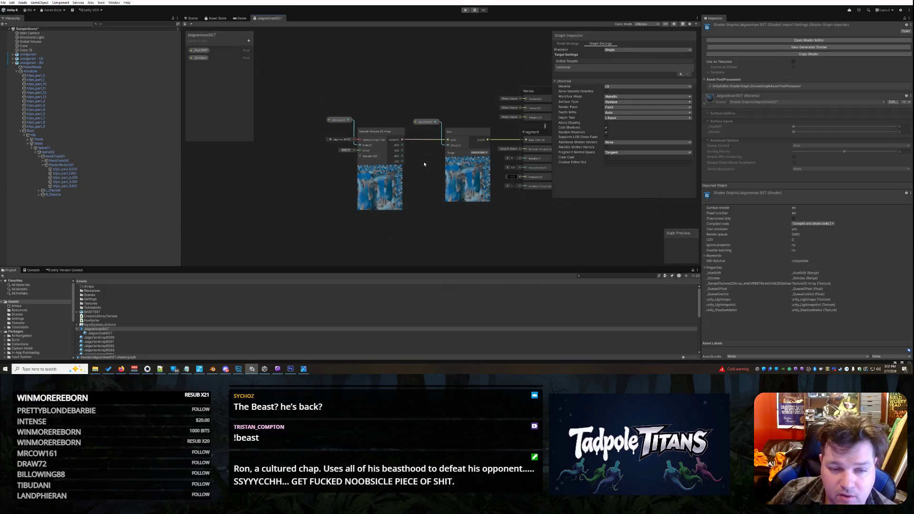
right_click(471, 96)
click(462, 79)
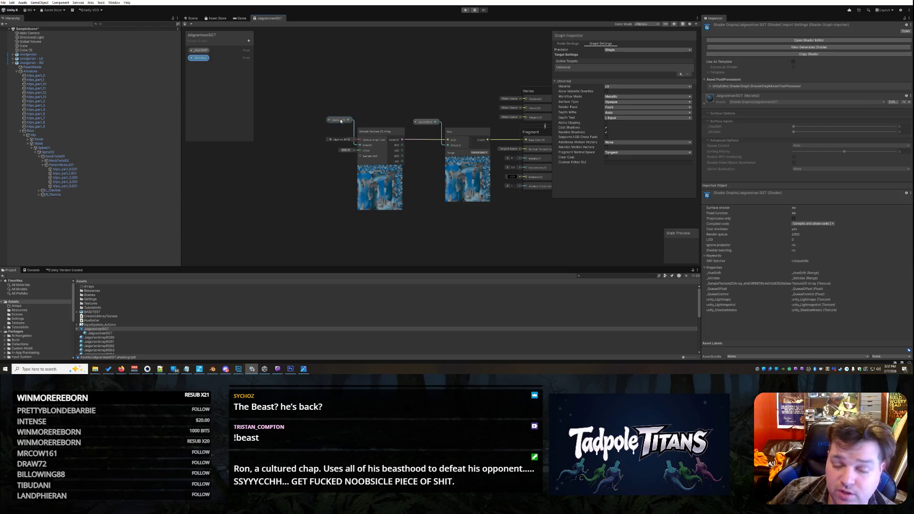
click(387, 231)
click(384, 197)
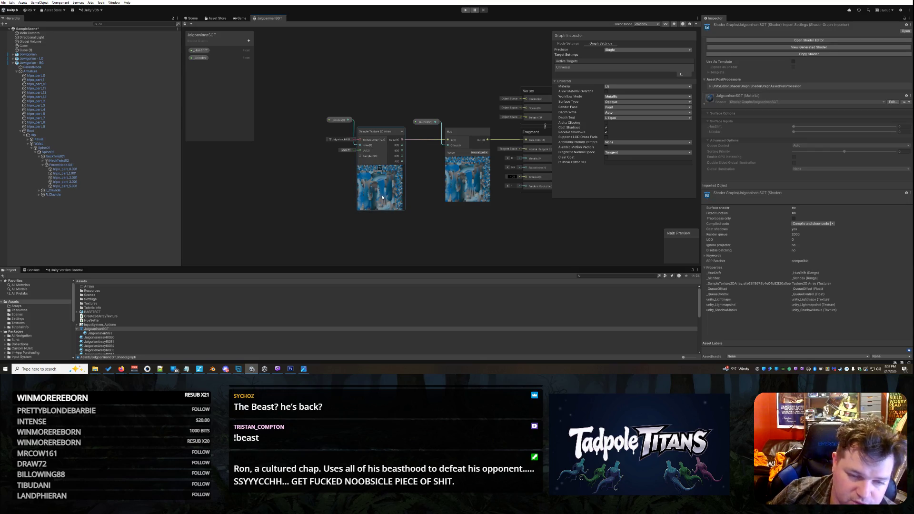
click(343, 122)
click(323, 247)
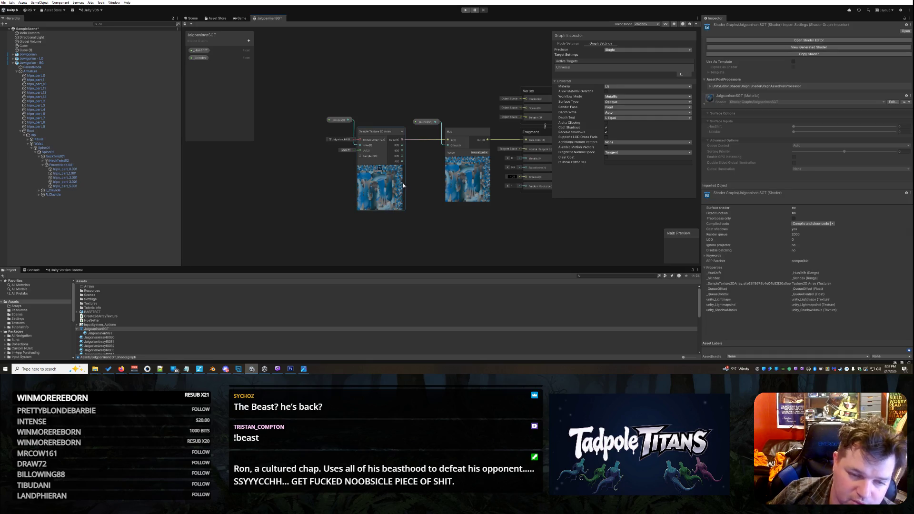
click(428, 121)
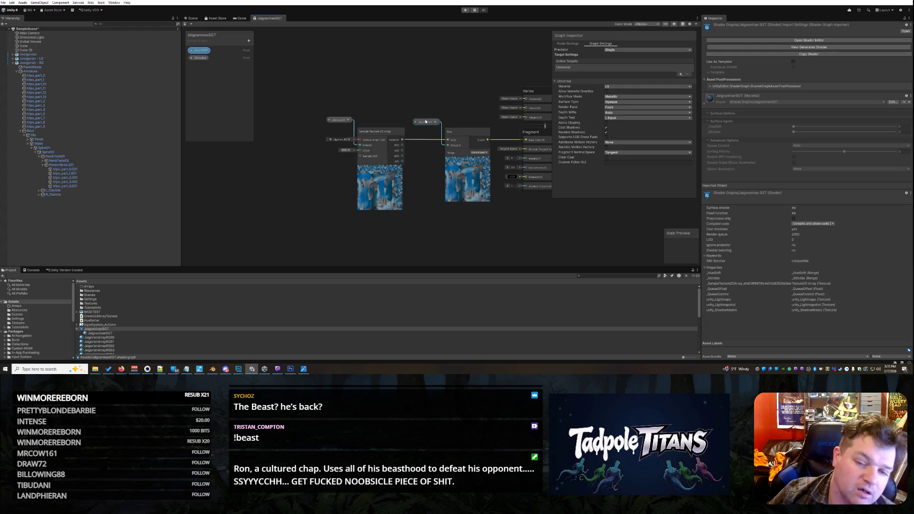
click(446, 101)
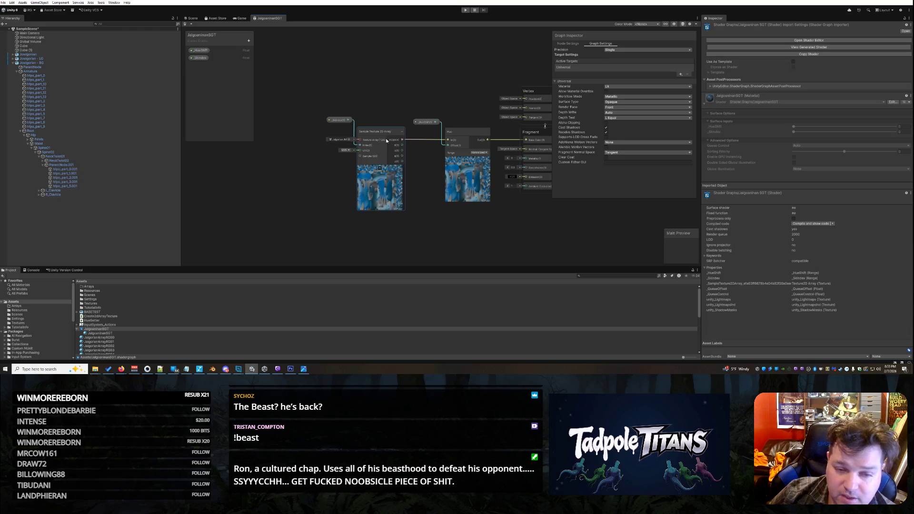
- Wire the texture's RGBA output into the Hue node's input and close the graph tab
drag(387, 140, 451, 141)
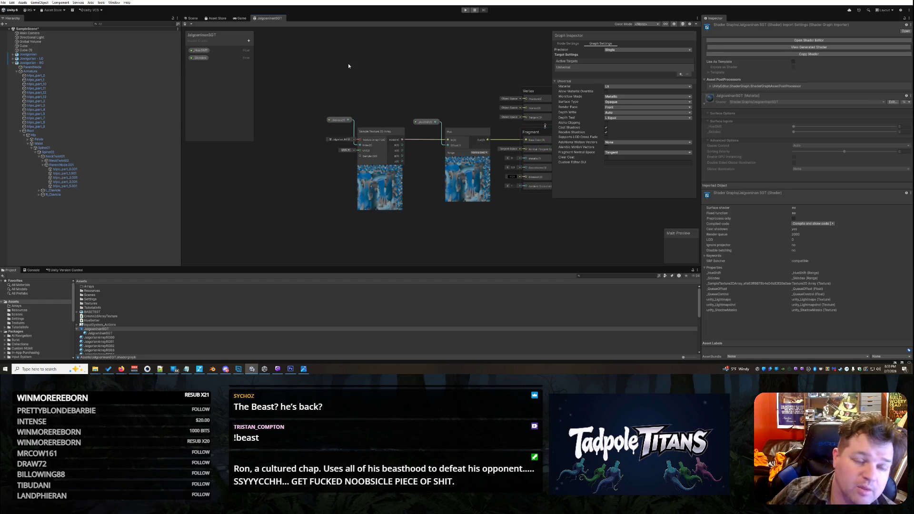
scroll(481, 95, up, 2)
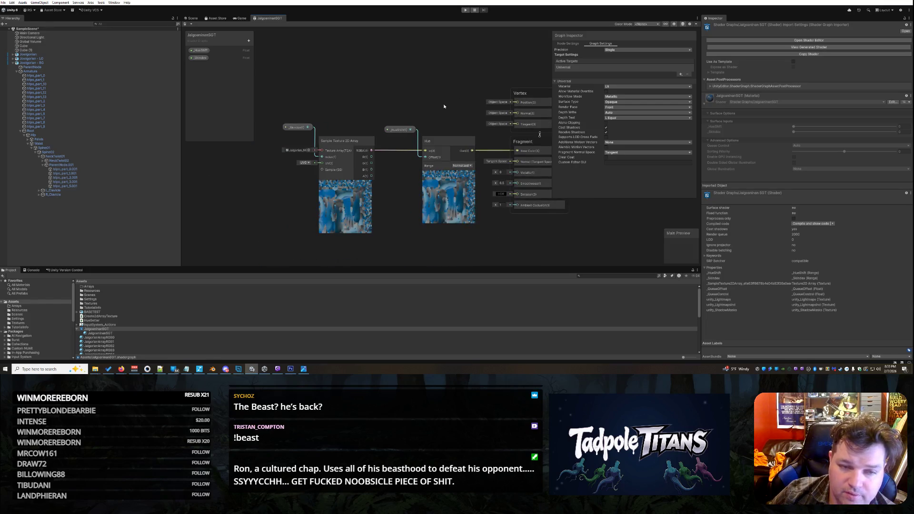
right_click(263, 20)
click(273, 29)
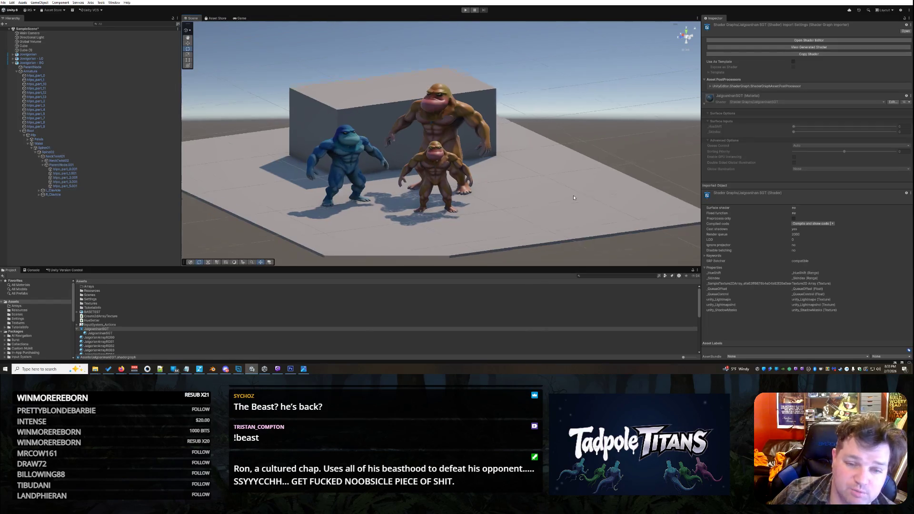
- Orbit the Scene view around the fighters and enter Play mode
mouse_move(574, 198)
mouse_down()
mouse_move(561, 200)
mouse_move(537, 172)
mouse_move(526, 174)
mouse_up()
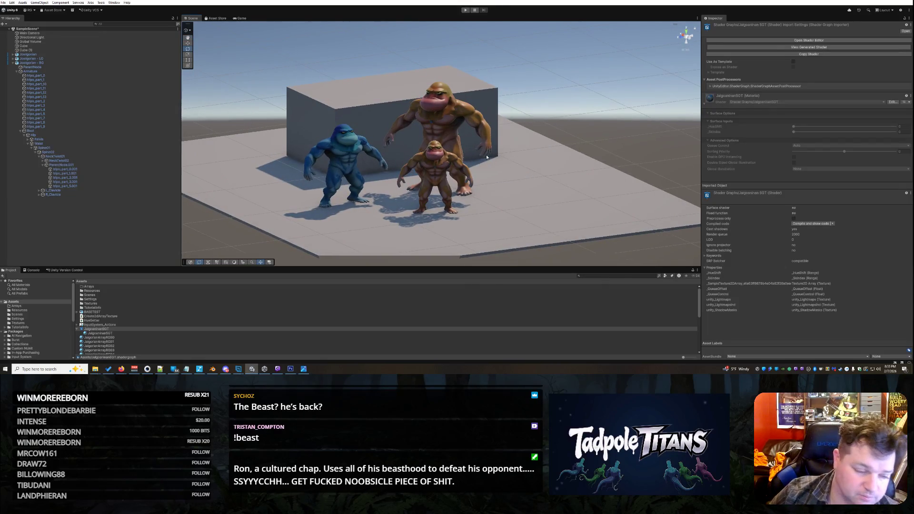
drag(525, 164, 523, 168)
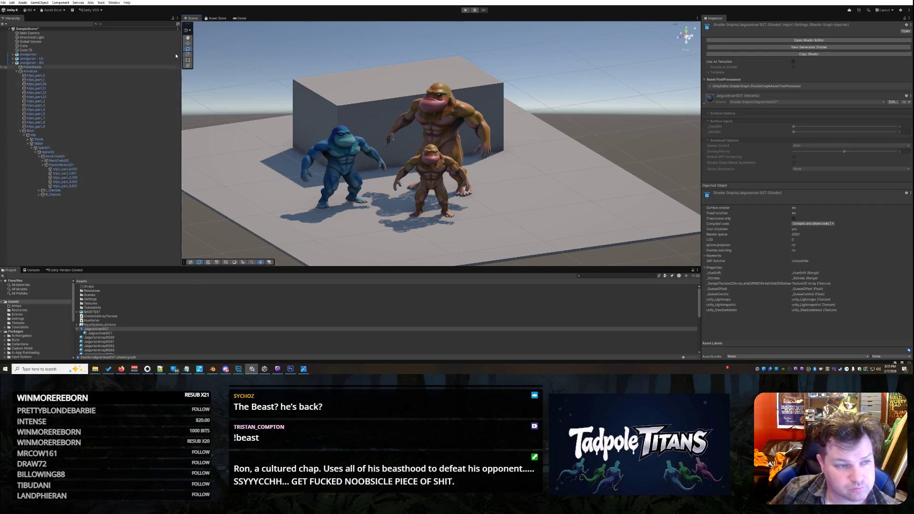
click(467, 10)
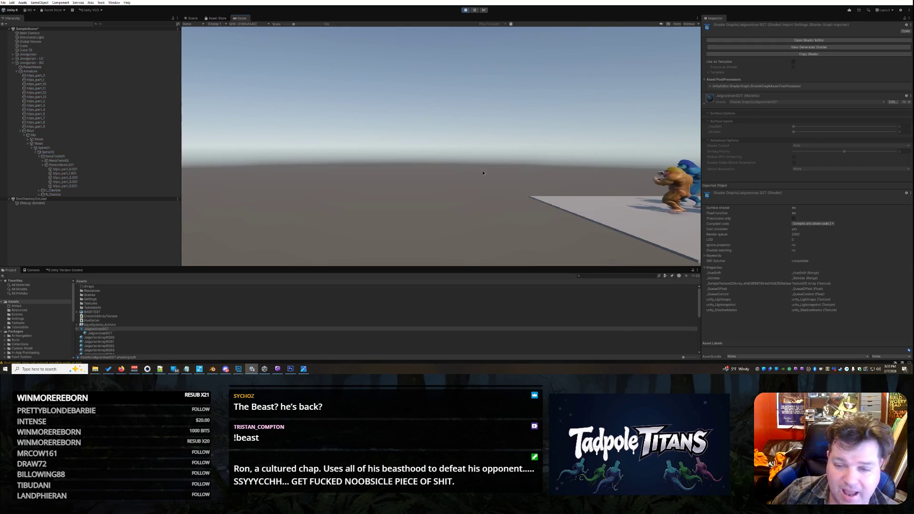
- Return to the Scene view and orbit and zoom in close to the animating fighters
click(190, 18)
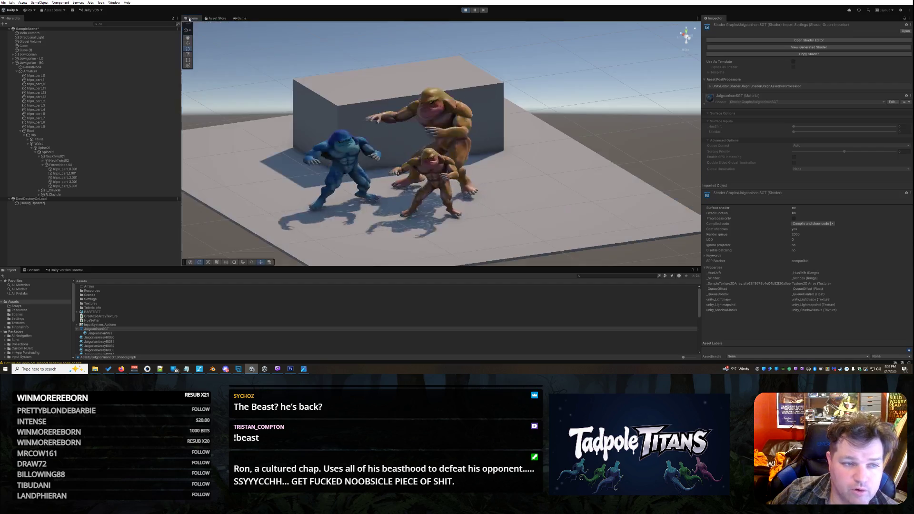
mouse_move(381, 143)
mouse_down()
mouse_move(536, 180)
mouse_move(524, 179)
mouse_up()
scroll(536, 181, down, 5)
scroll(520, 178, up, 4)
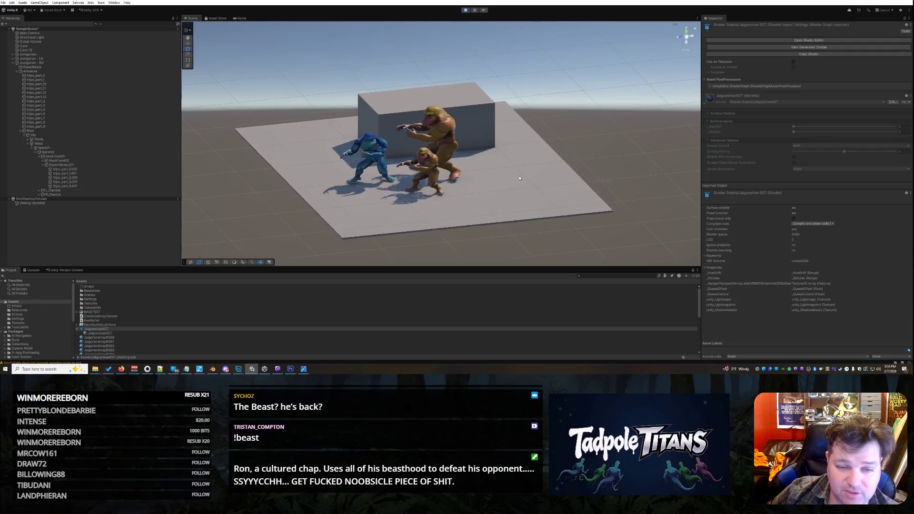
scroll(521, 178, up, 2)
scroll(535, 173, up, 3)
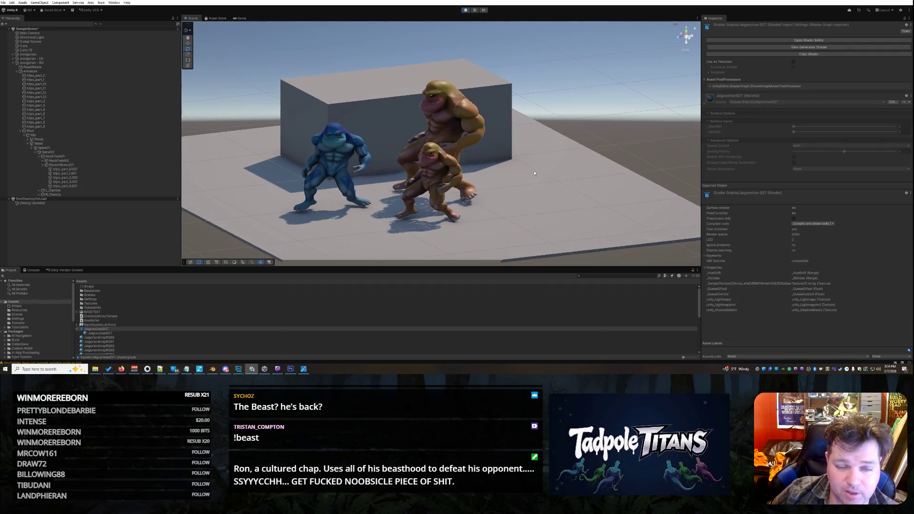
alt+drag(536, 167, 555, 160)
- Select the brown fighter's body, test _HueShift from teal to green, then inspect JalgorianArrayRGB6
click(463, 130)
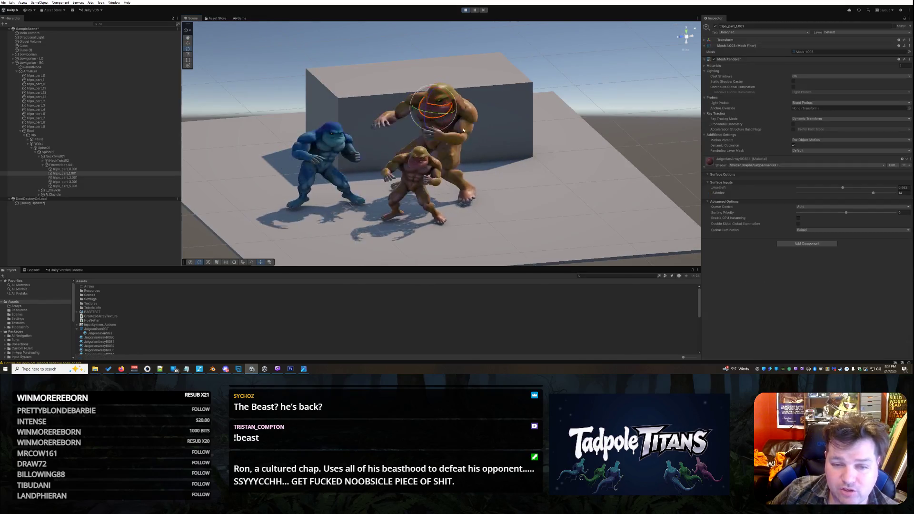
click(463, 130)
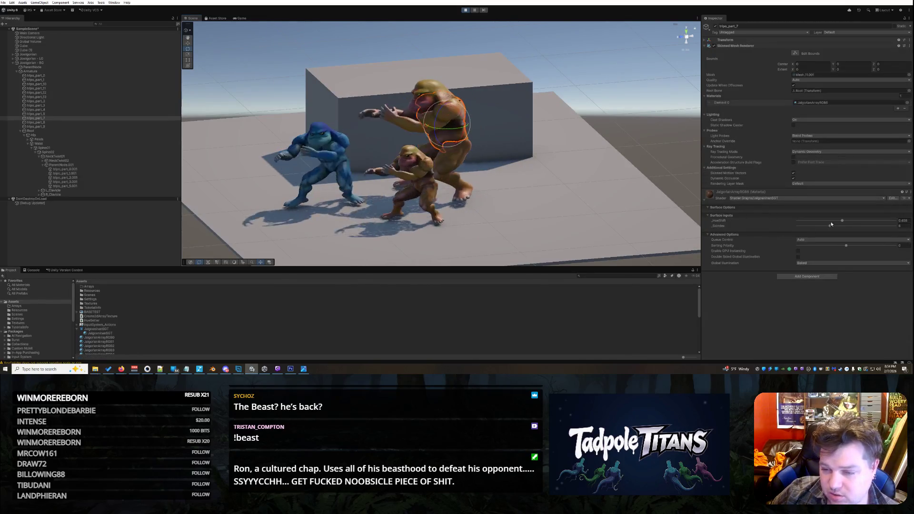
mouse_move(829, 221)
mouse_down()
mouse_move(817, 221)
mouse_move(881, 219)
mouse_up()
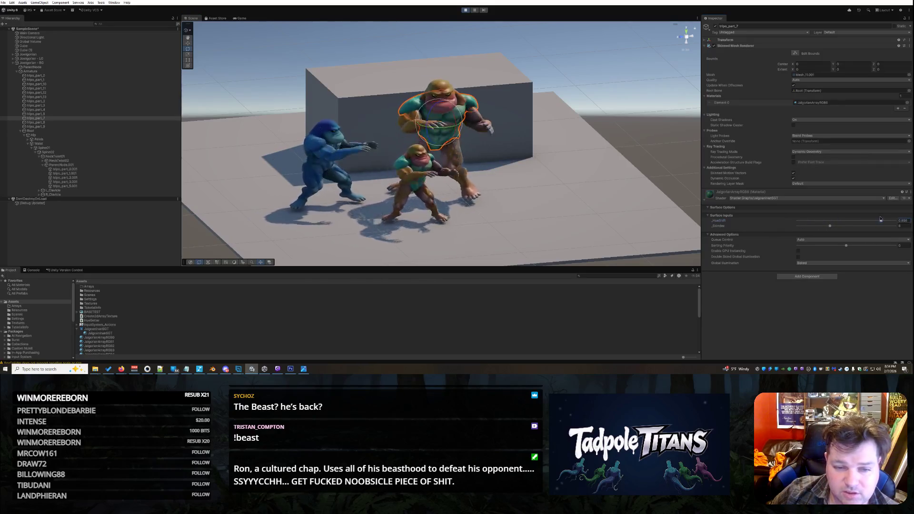
click(896, 221)
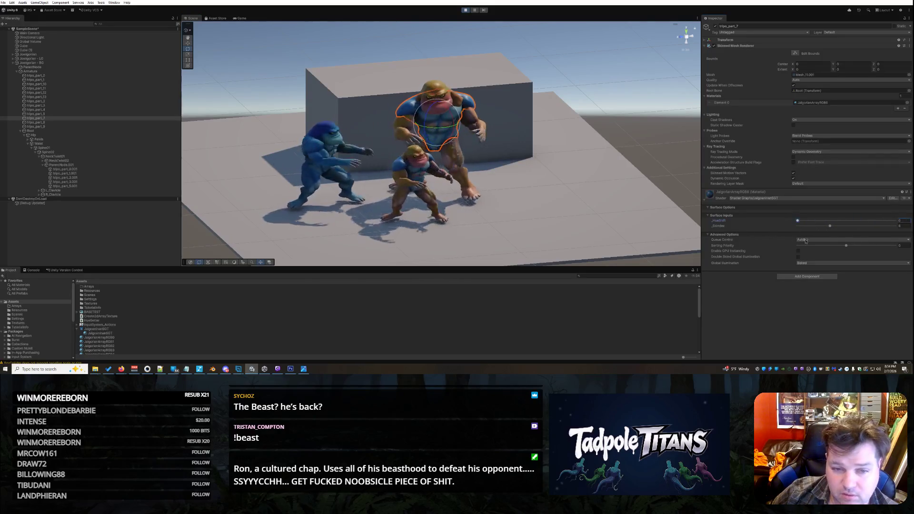
key(ctrl+z)
mouse_move(815, 221)
mouse_down()
mouse_move(853, 222)
mouse_move(843, 220)
mouse_up()
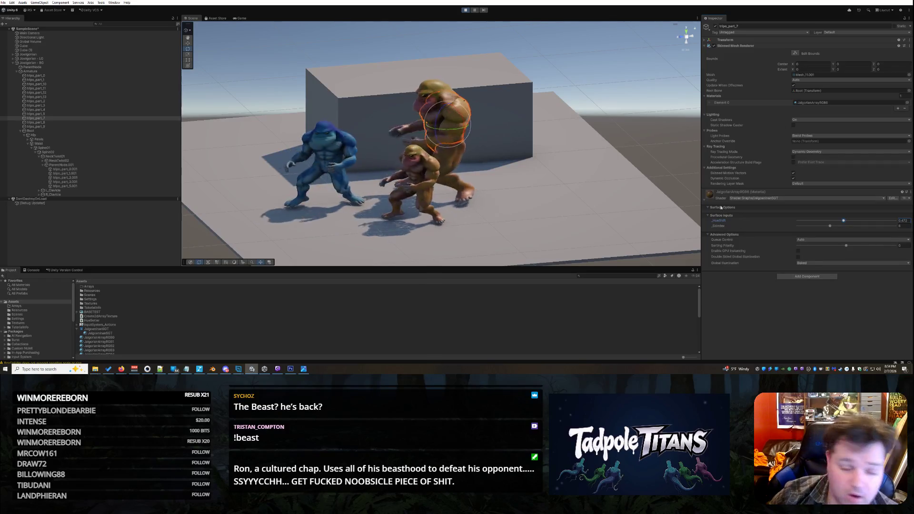
scroll(148, 314, down, 2)
click(118, 331)
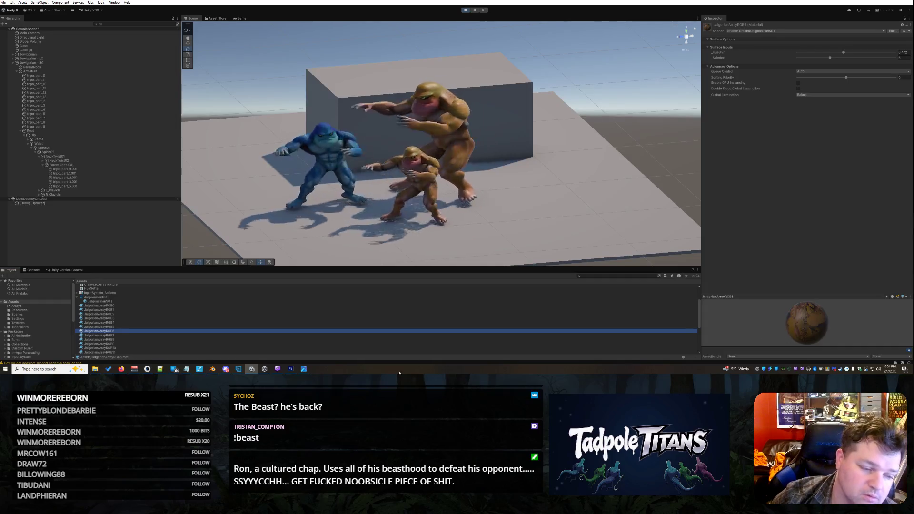
- Select the small brown fighter and drag its _HueShift toward teal, then back to about 0.43
click(468, 129)
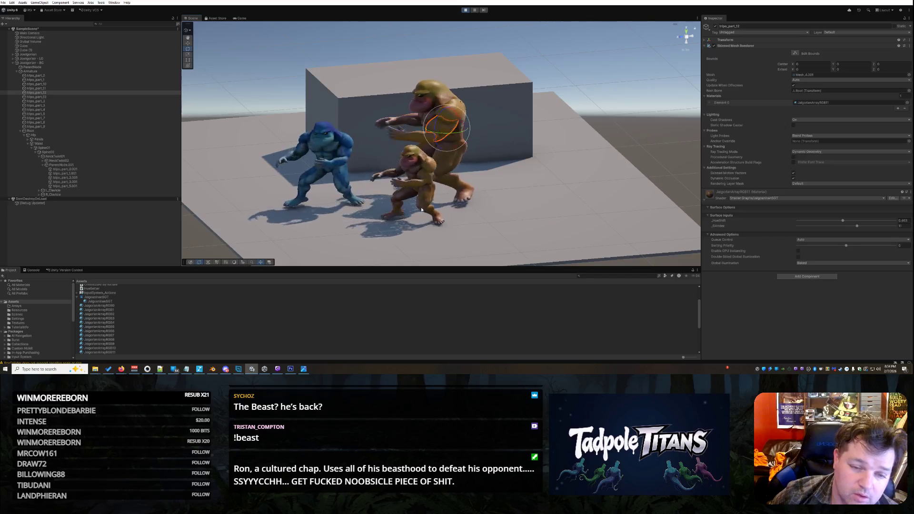
click(418, 179)
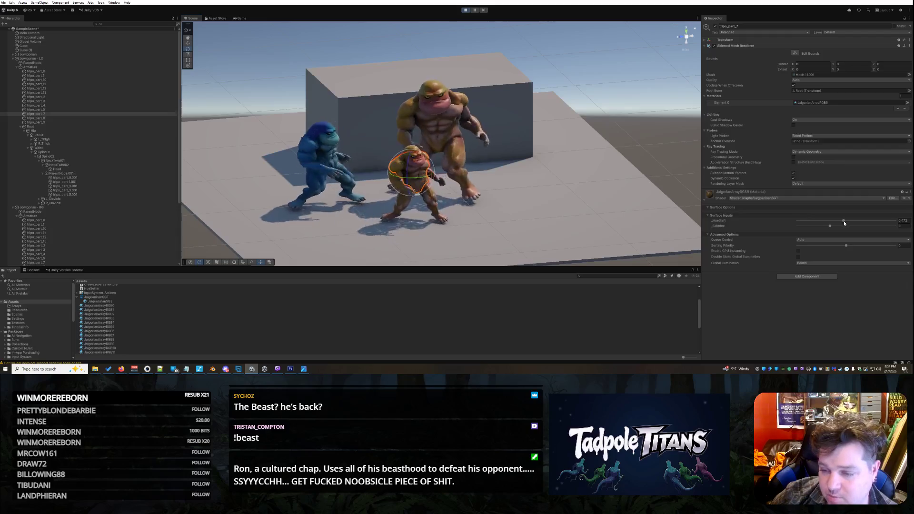
mouse_move(844, 221)
mouse_down()
mouse_move(881, 222)
mouse_move(809, 223)
mouse_up()
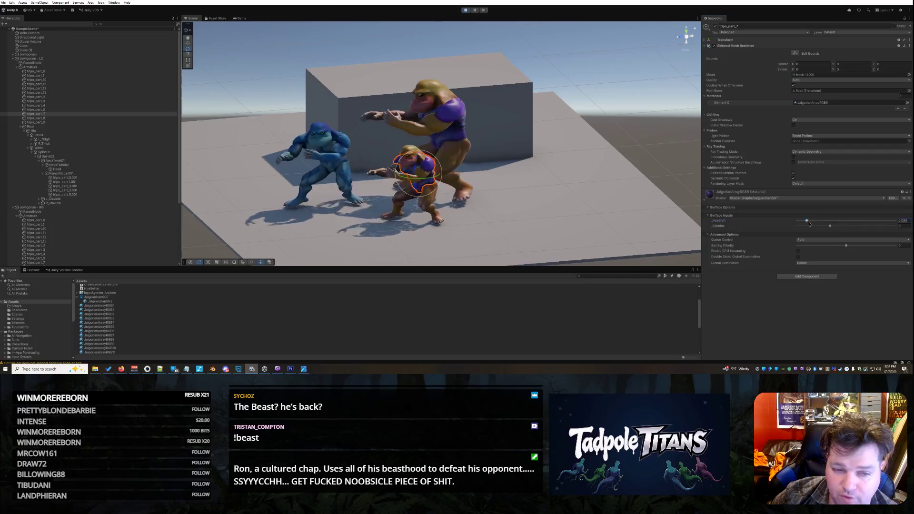
mouse_move(875, 227)
mouse_down()
mouse_move(789, 220)
mouse_move(891, 222)
mouse_move(835, 221)
mouse_move(843, 222)
mouse_up()
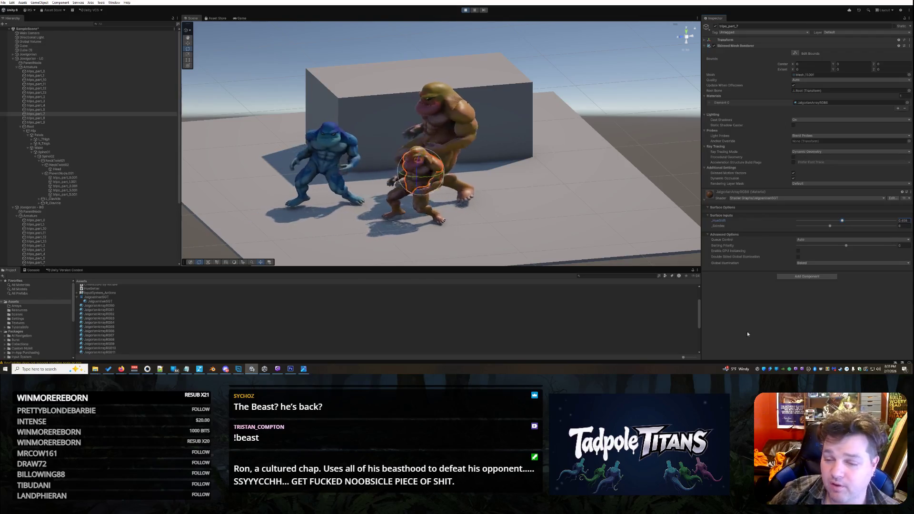
- Clear the selection and restart Play mode to test the hue on load
click(480, 163)
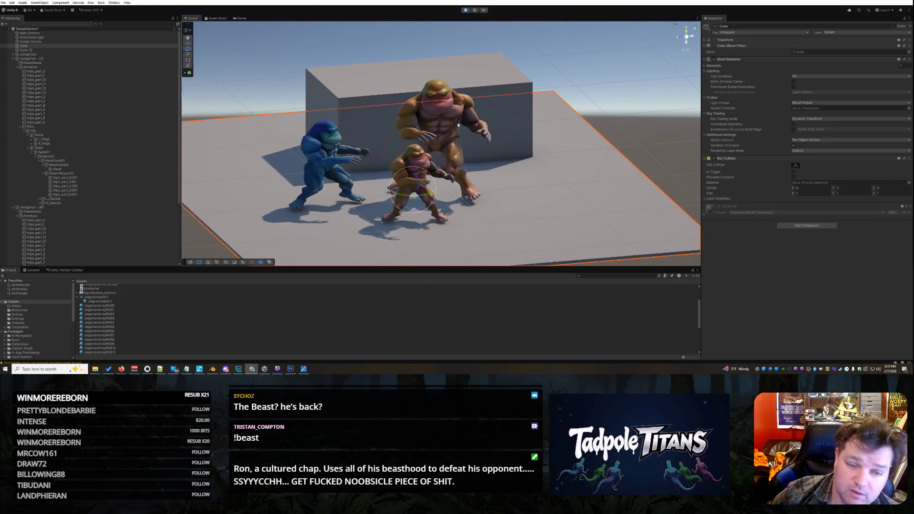
click(443, 103)
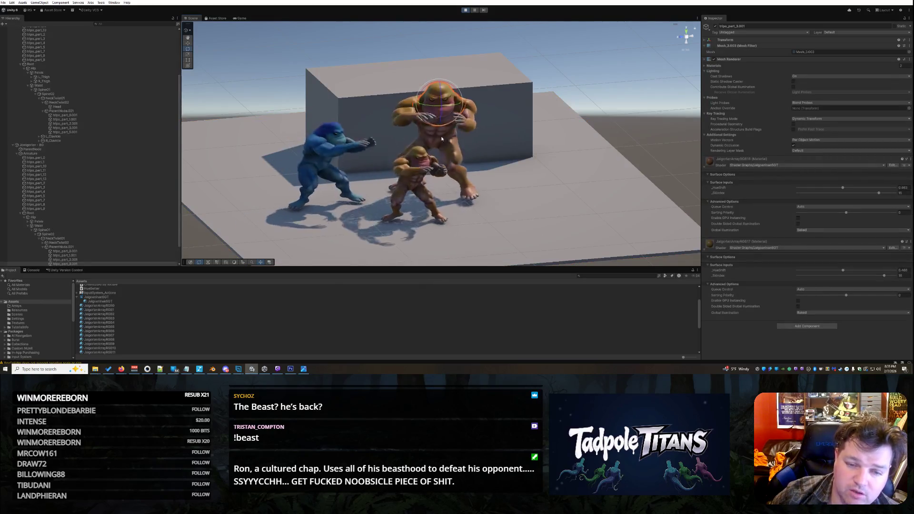
click(529, 243)
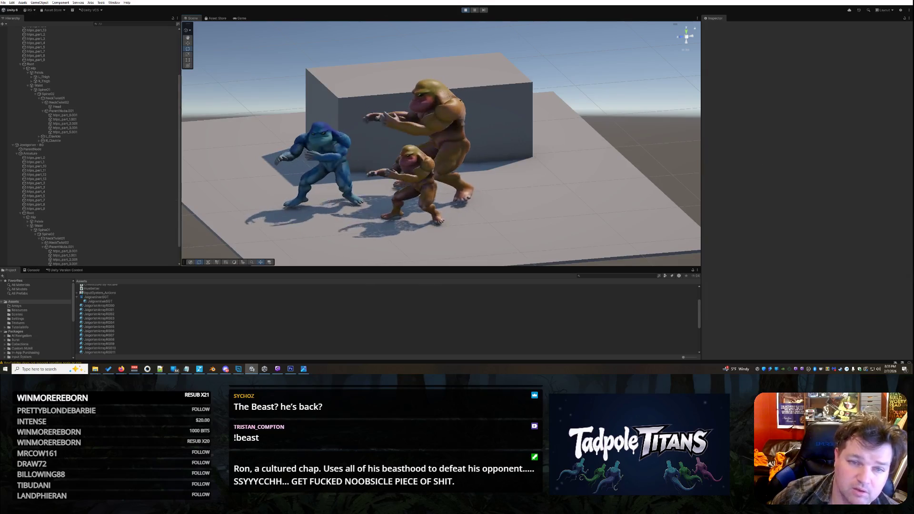
click(466, 10)
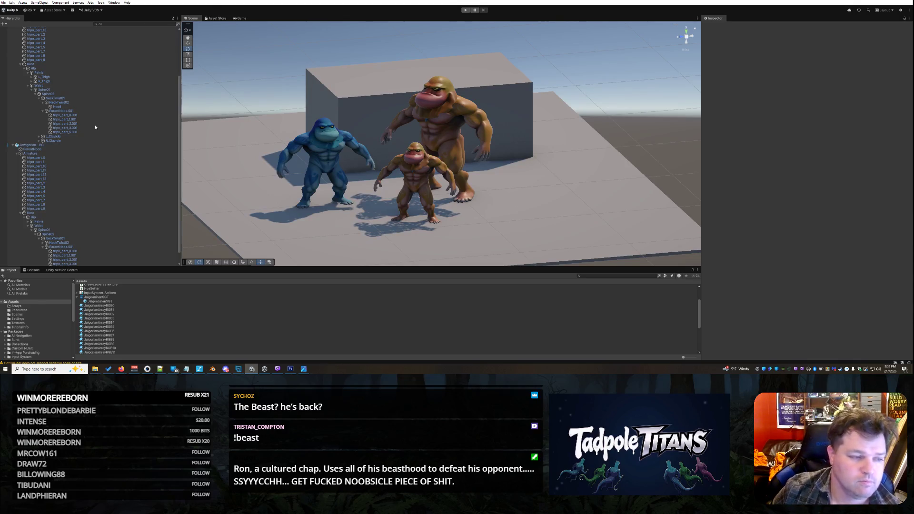
- Collapse the Root and Jowigorian - LG hierarchy nodes and orbit out to view the whole scene
click(21, 65)
click(12, 57)
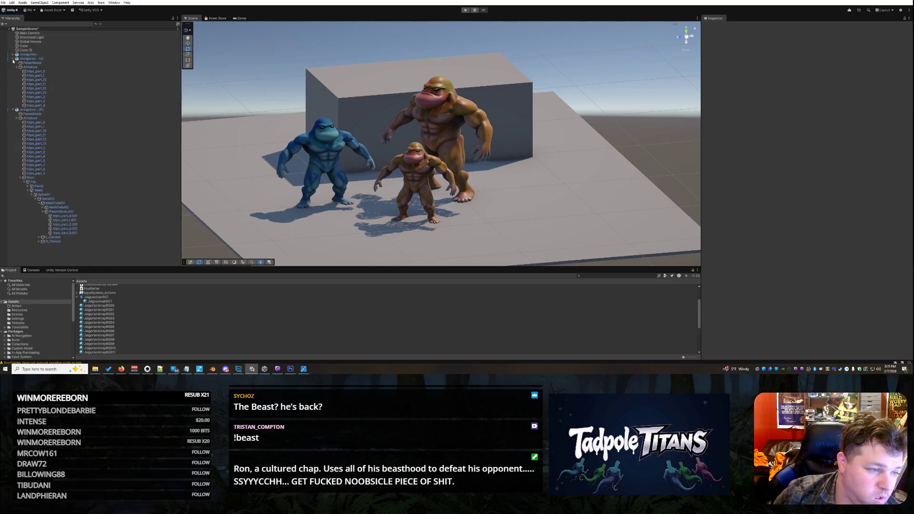
mouse_move(521, 195)
mouse_down()
mouse_move(602, 200)
mouse_move(544, 212)
mouse_move(571, 174)
mouse_up()
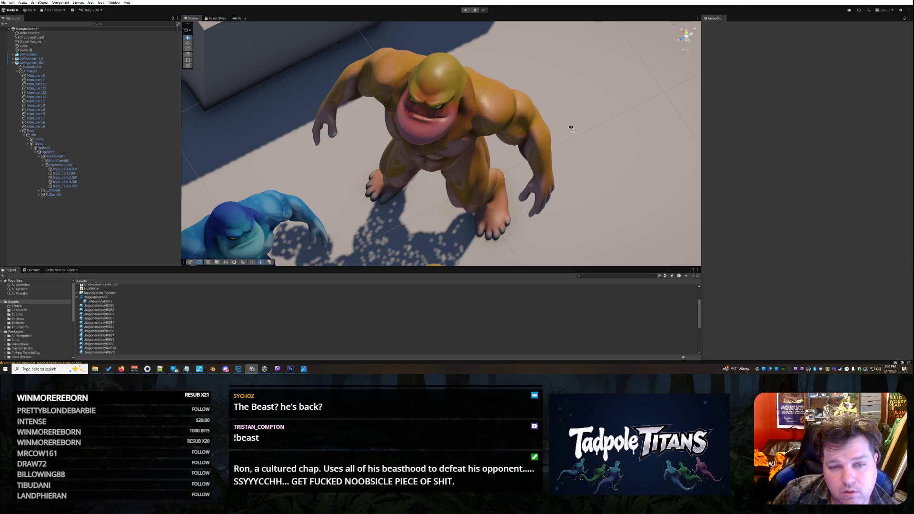
mouse_move(571, 113)
mouse_down()
mouse_move(564, 143)
mouse_move(566, 117)
mouse_up()
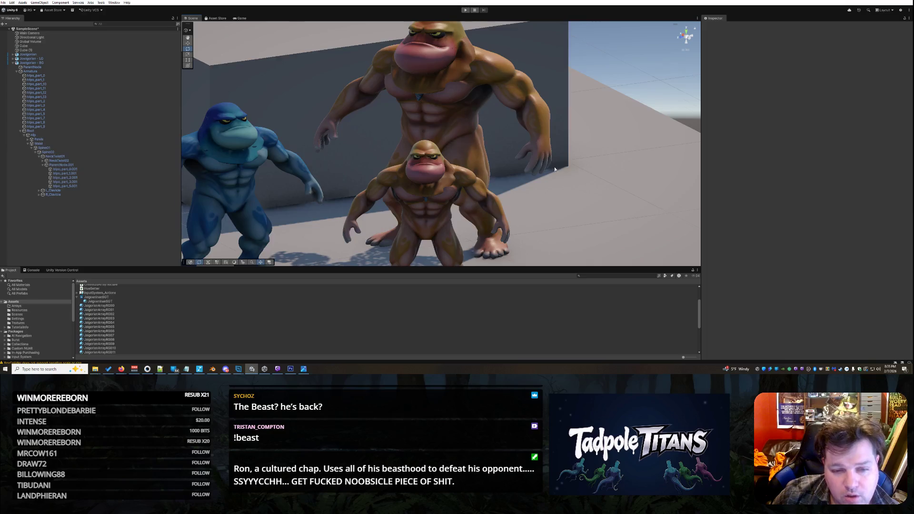
scroll(555, 169, down, 5)
mouse_move(555, 168)
alt+mouse_down()
mouse_move(536, 200)
mouse_move(551, 198)
mouse_move(537, 202)
alt+mouse_up()
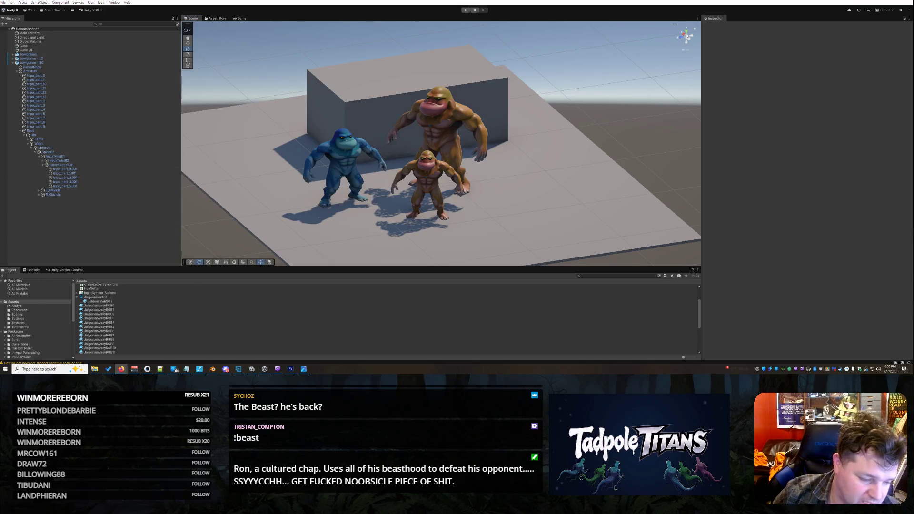
- Check Grok's test instructions, then show Unity's Console log
mouse_move(122, 369)
click(243, 348)
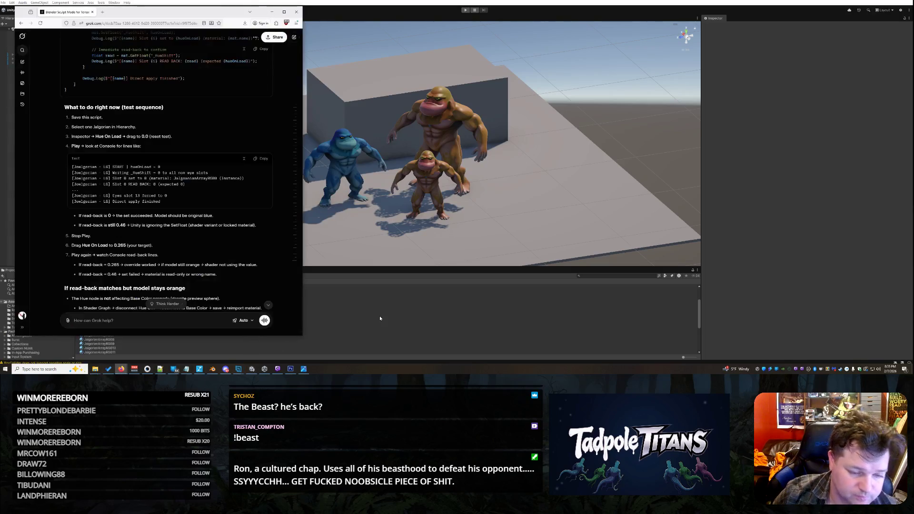
click(374, 314)
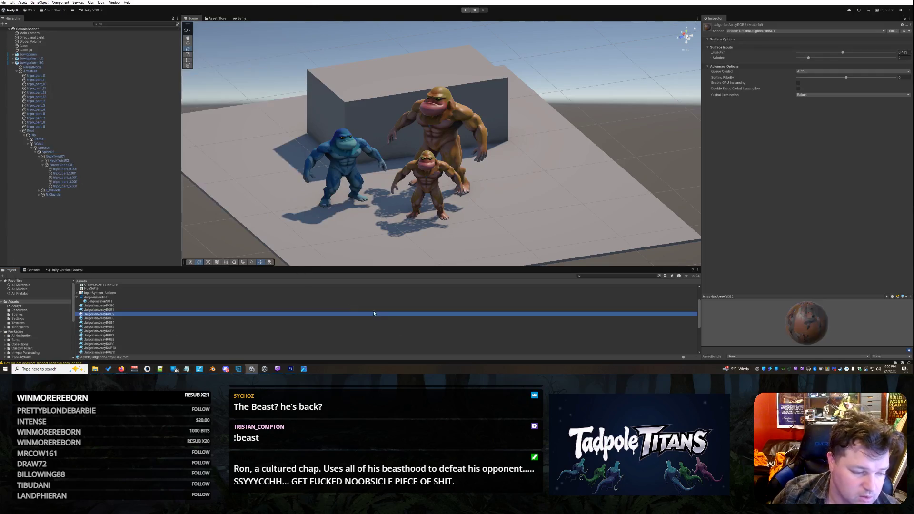
click(30, 271)
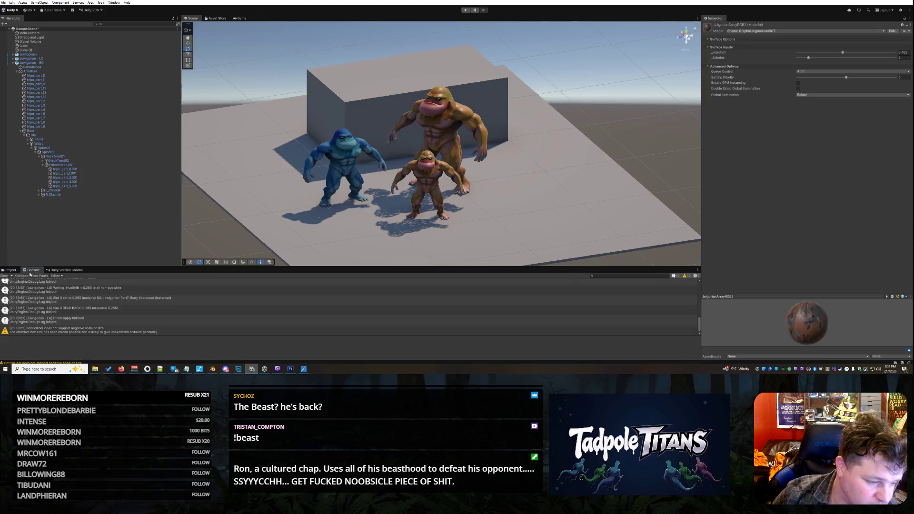
- Inspect the Console's Slot 0 set to 0.871, read-back and Direct apply finished messages
click(119, 308)
scroll(124, 307, up, 2)
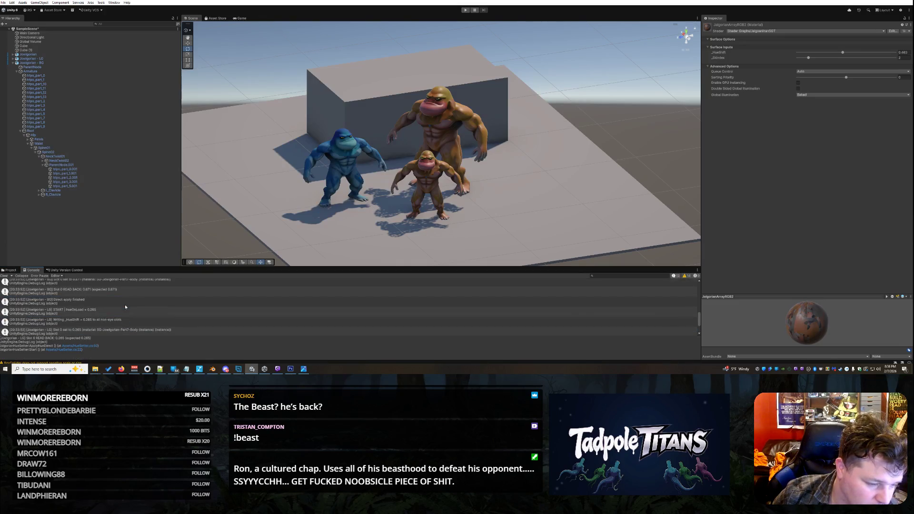
scroll(116, 302, up, 1)
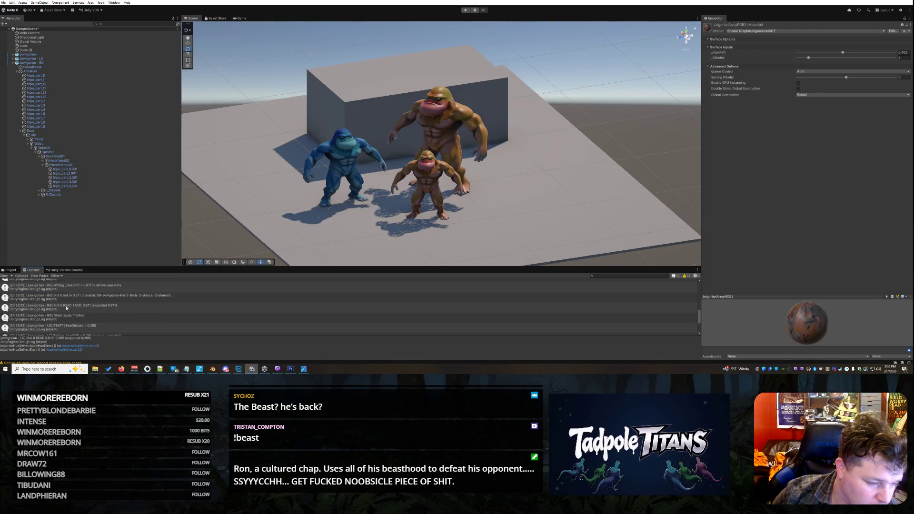
scroll(67, 298, up, 2)
scroll(71, 300, up, 2)
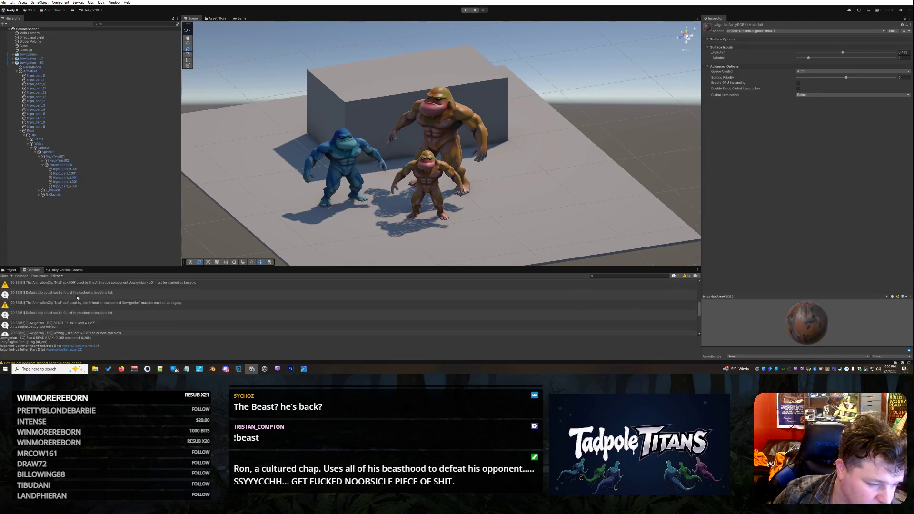
scroll(71, 306, down, 1)
scroll(45, 304, down, 1)
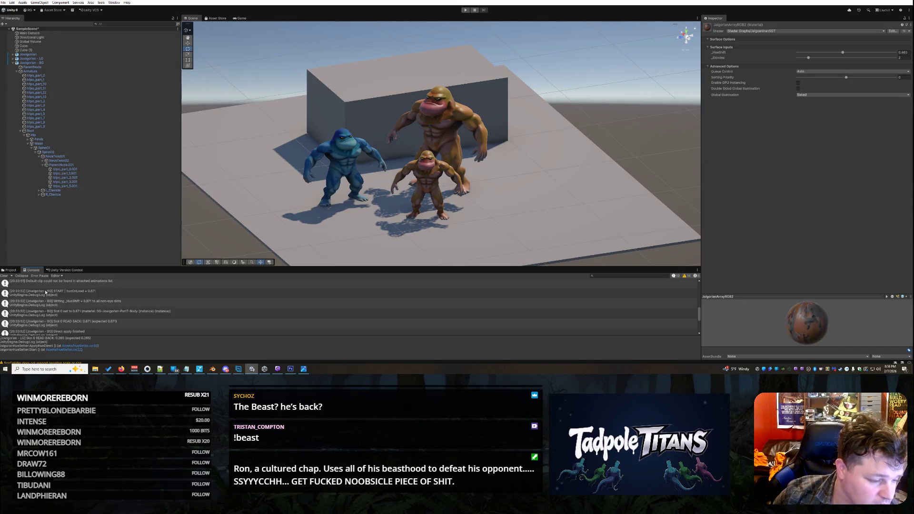
click(71, 314)
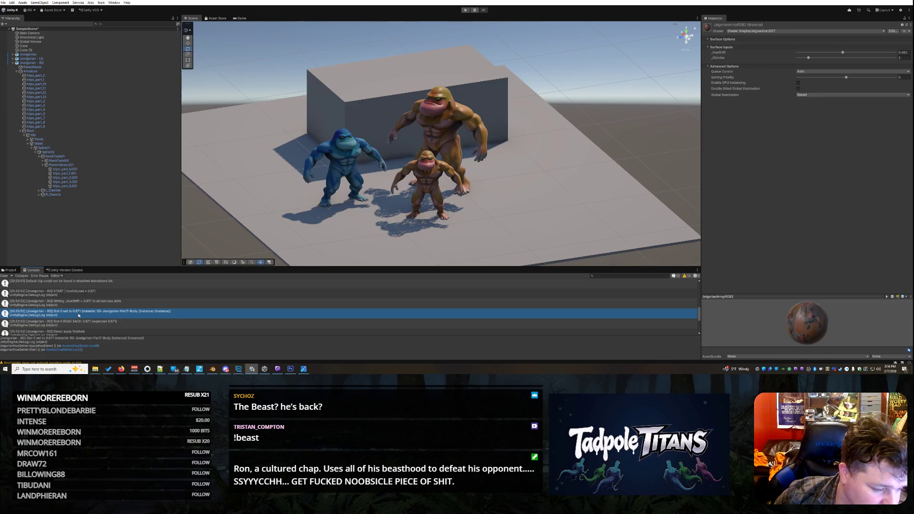
scroll(79, 315, down, 1)
click(69, 308)
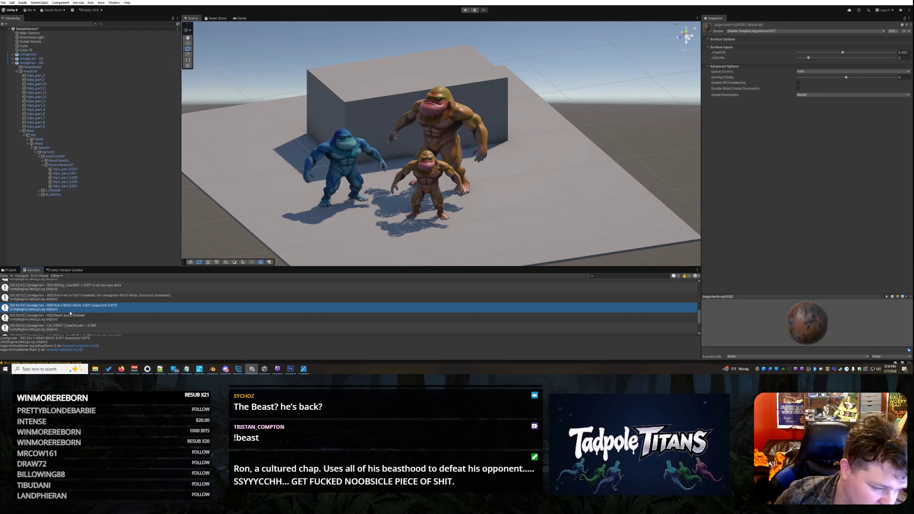
click(74, 318)
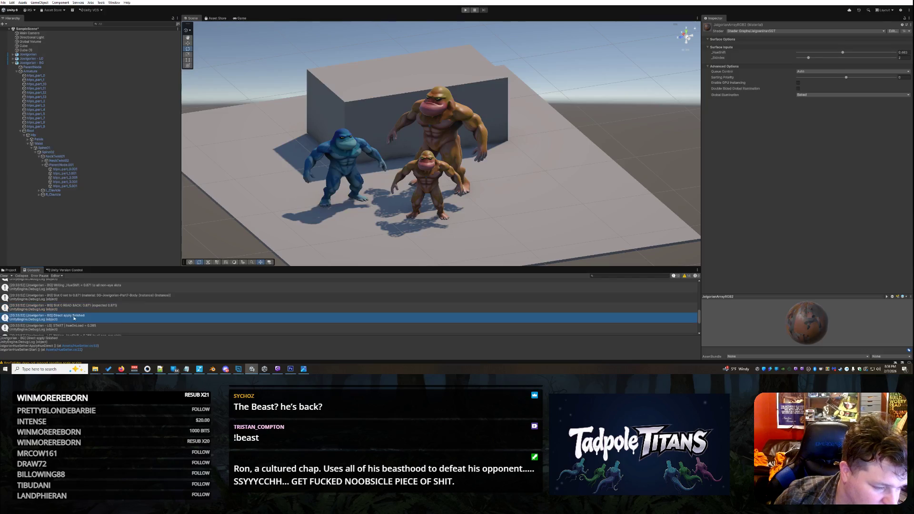
- Check the START hueOnLoad = 0.265 message and confirm slot 0 reads back 0.871
scroll(108, 321, down, 1)
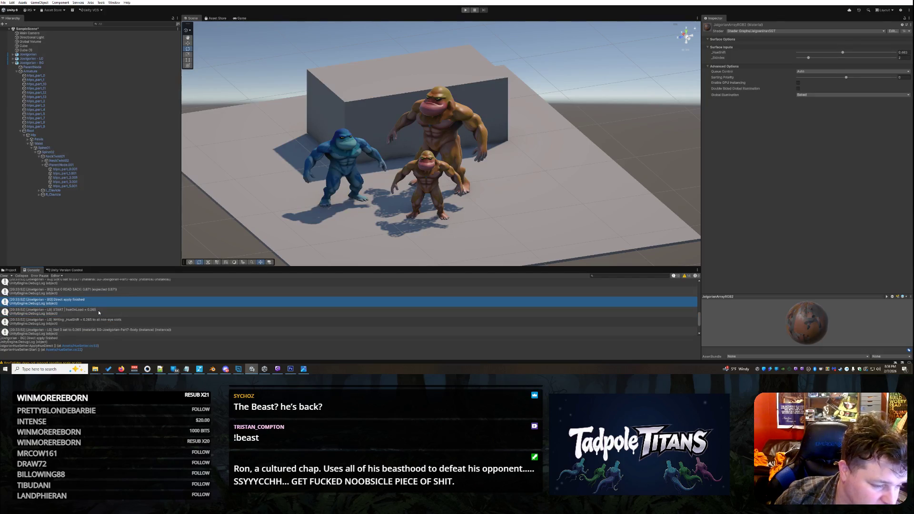
click(98, 310)
scroll(99, 312, down, 2)
click(94, 322)
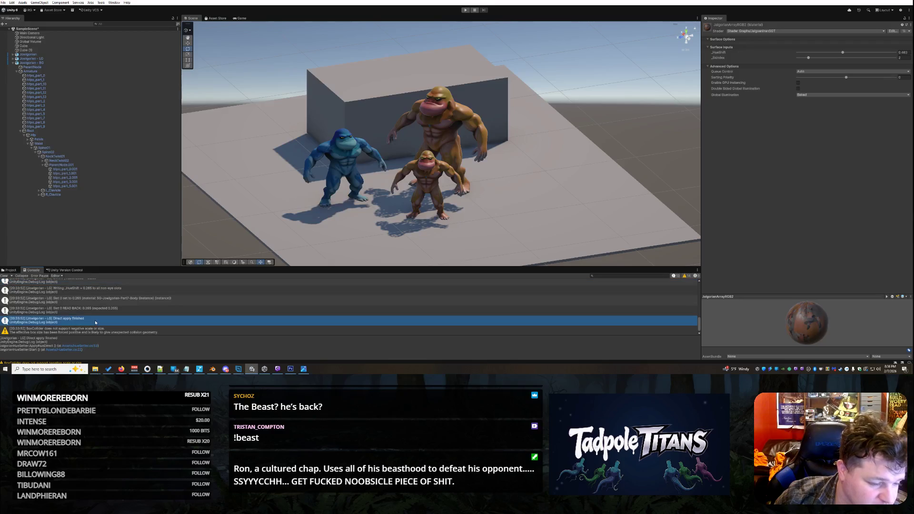
scroll(78, 317, up, 2)
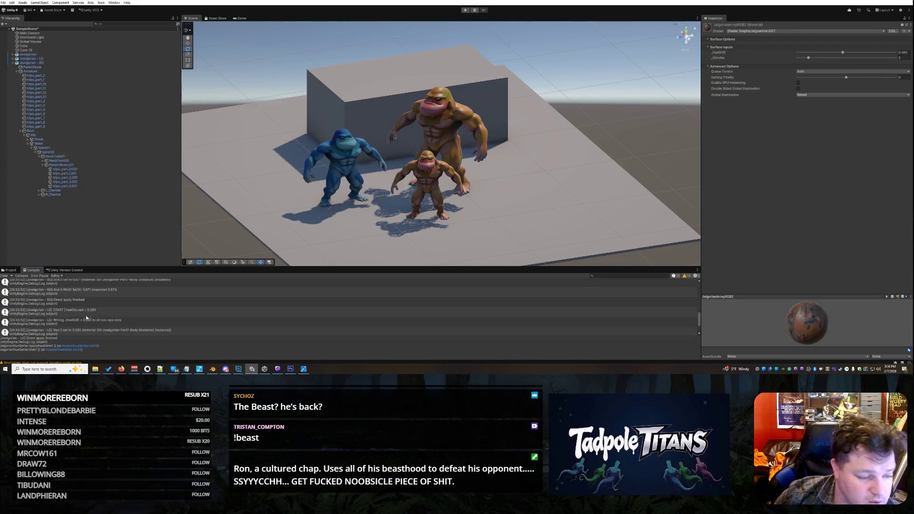
scroll(93, 294, up, 1)
click(96, 307)
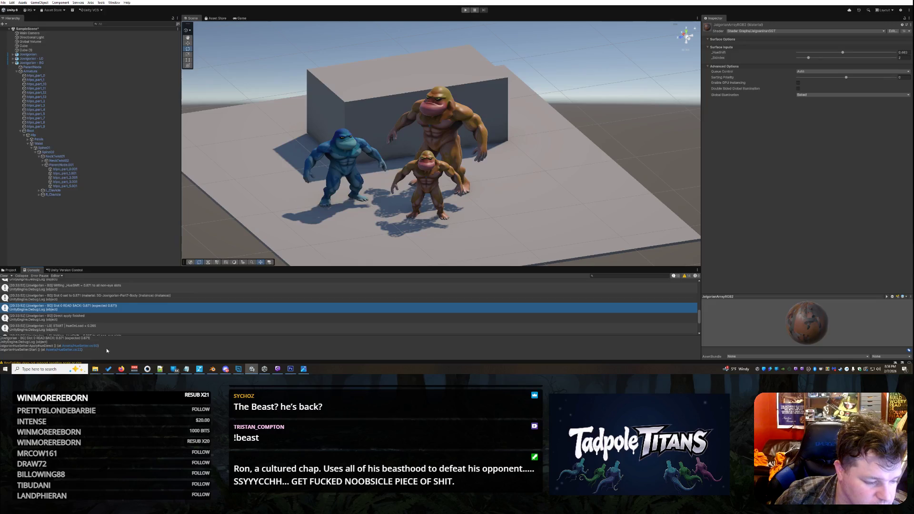
drag(105, 338, 105, 355)
scroll(10, 331, up, 3)
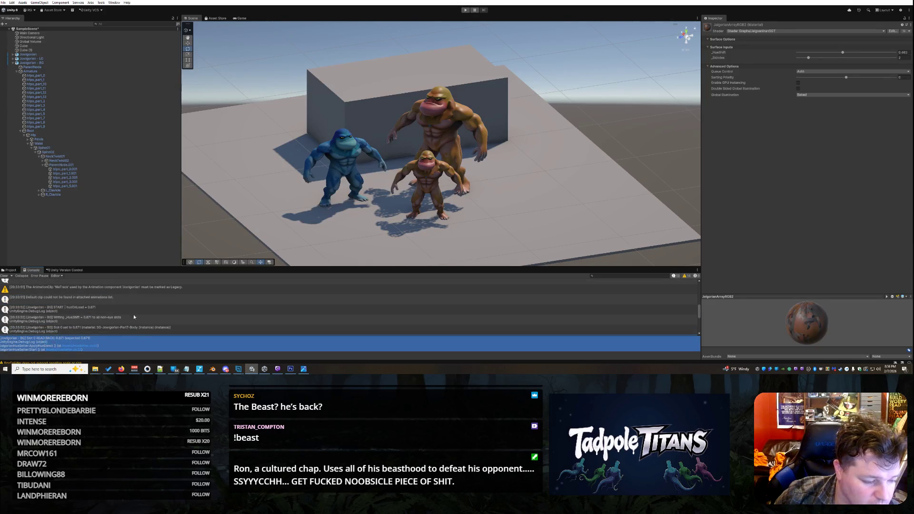
scroll(135, 322, down, 3)
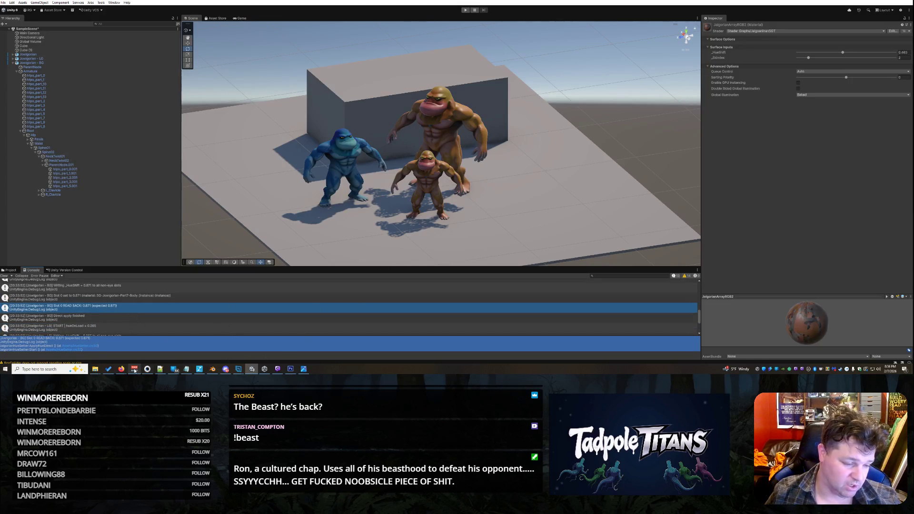
- Paste the console log into Grok with the note 'But it didnt change color' and send it
mouse_move(121, 369)
click(240, 347)
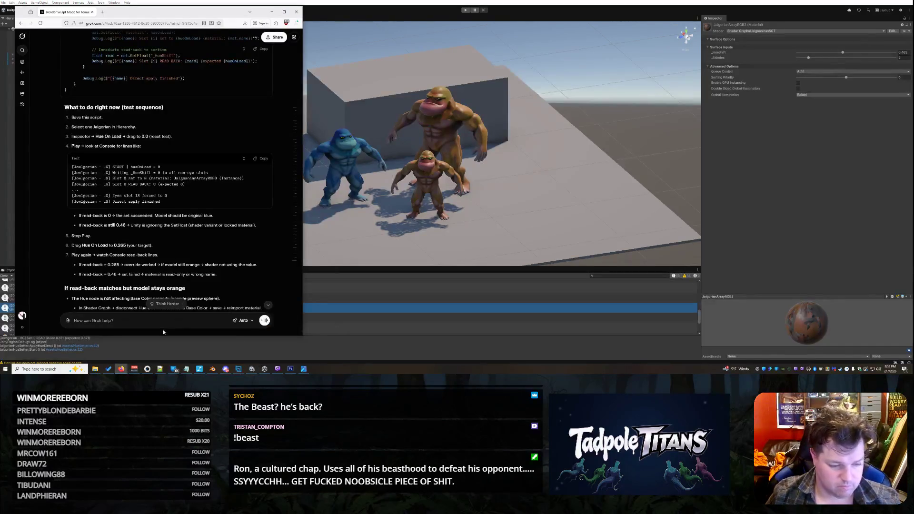
text([Jowlgorian - BG] Slot 0 READ BACK: 0.871 (expected 0.871) UnityEngine.Debug:Log (object) JalgorianHueSetter:ApplyHueDirect () (at Assets/HueSetter.cs:50) JalgorianHueSetter:Start () (at Assets/HueSetter.cs:22))
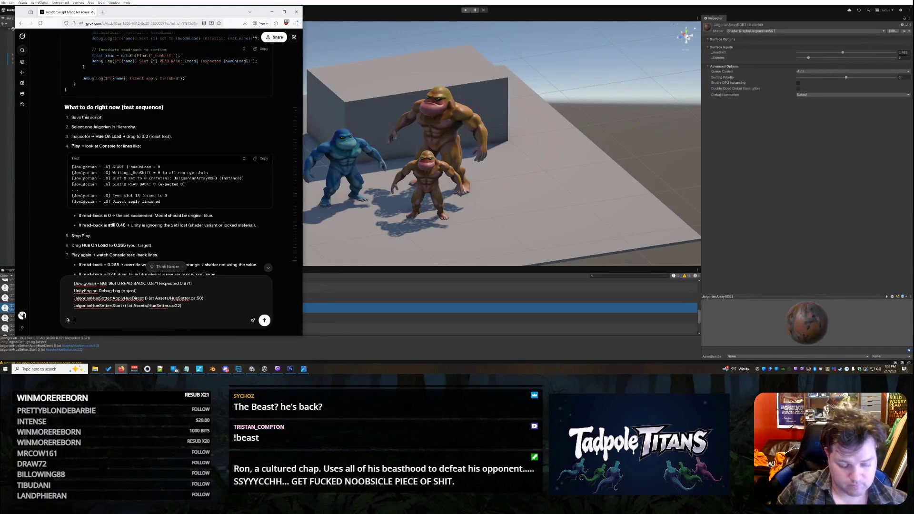
text(But it didnt change co)
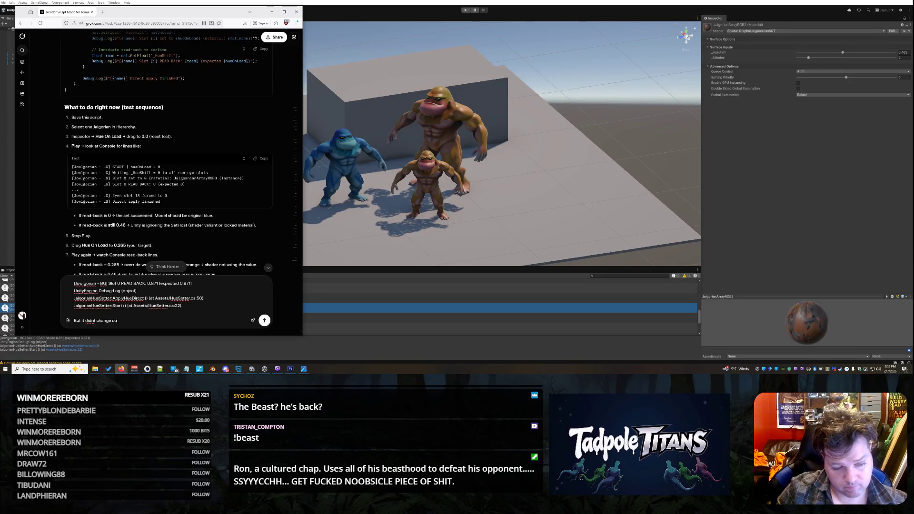
text(lor)
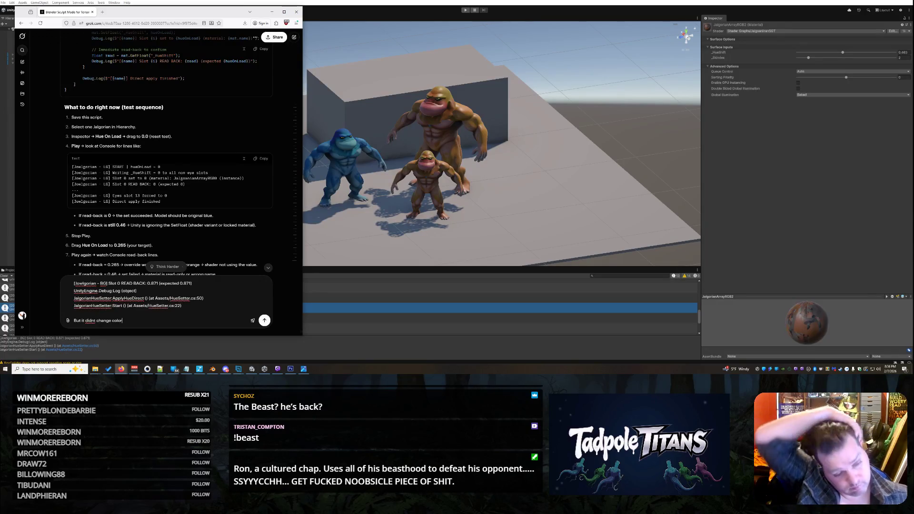
key(Return)
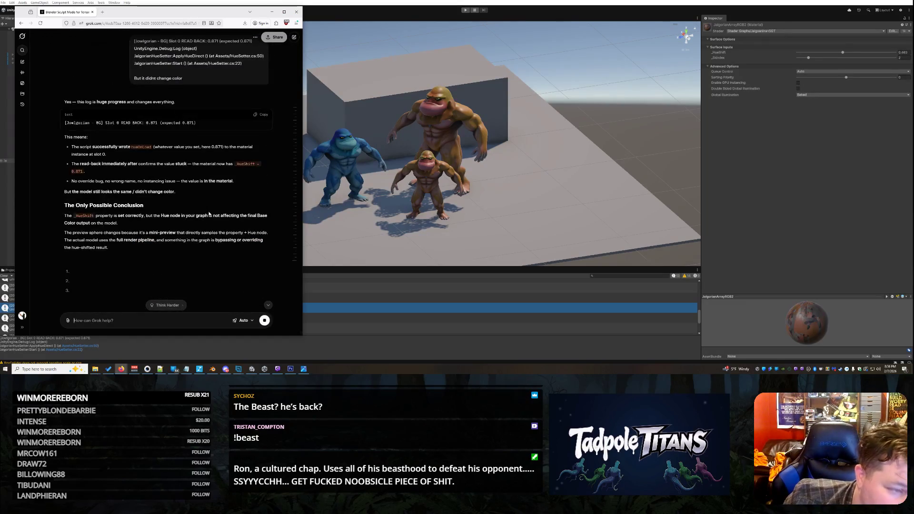
- Read Grok's shader-graph fix steps and switch back to Unity
scroll(172, 212, down, 5)
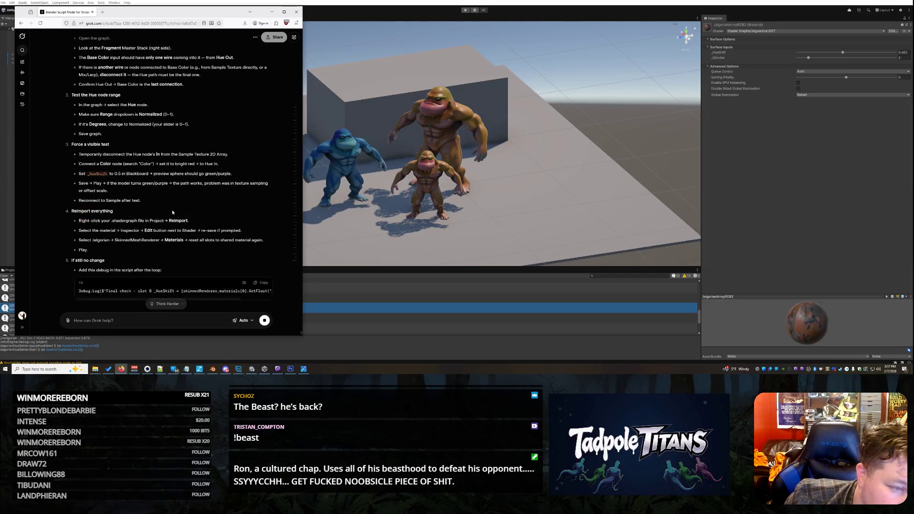
scroll(173, 213, up, 1)
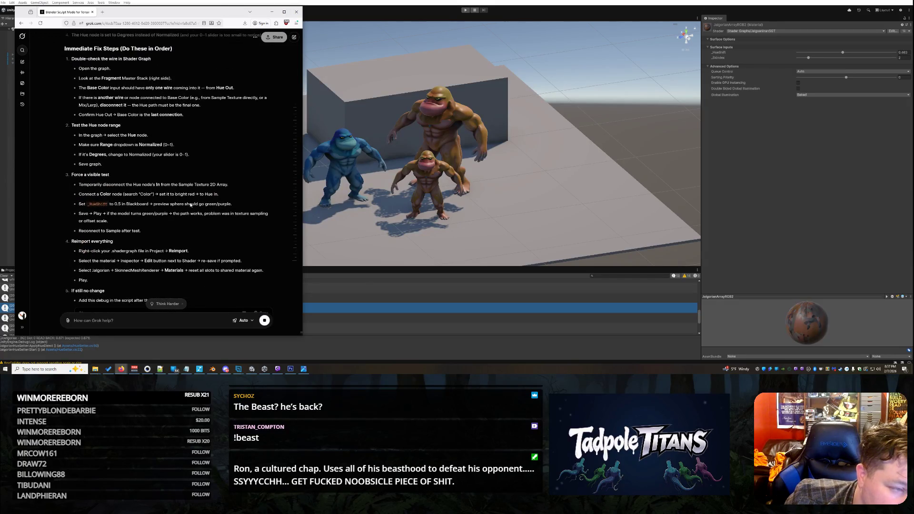
scroll(190, 205, down, 5)
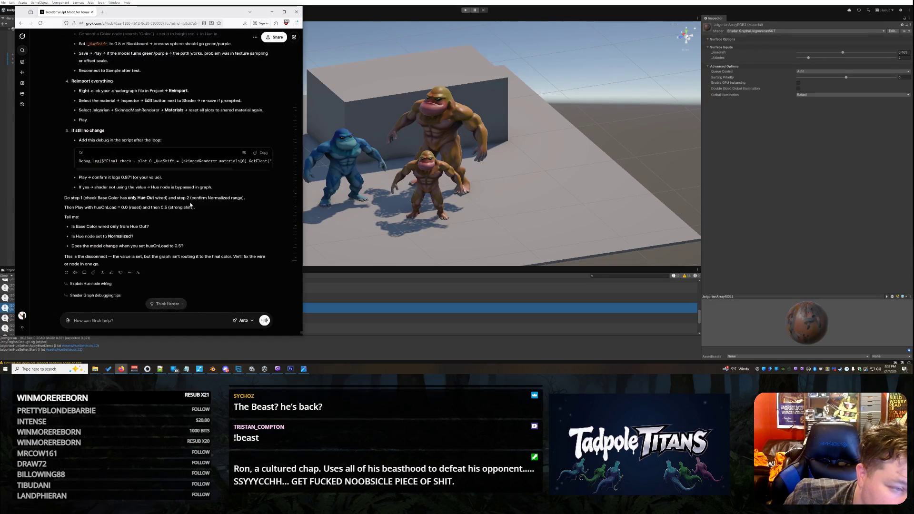
scroll(191, 205, up, 6)
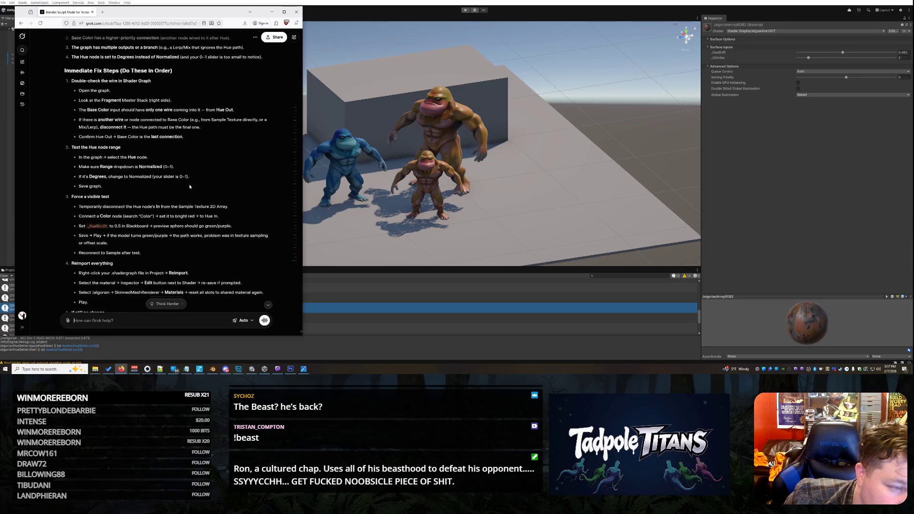
scroll(190, 186, up, 1)
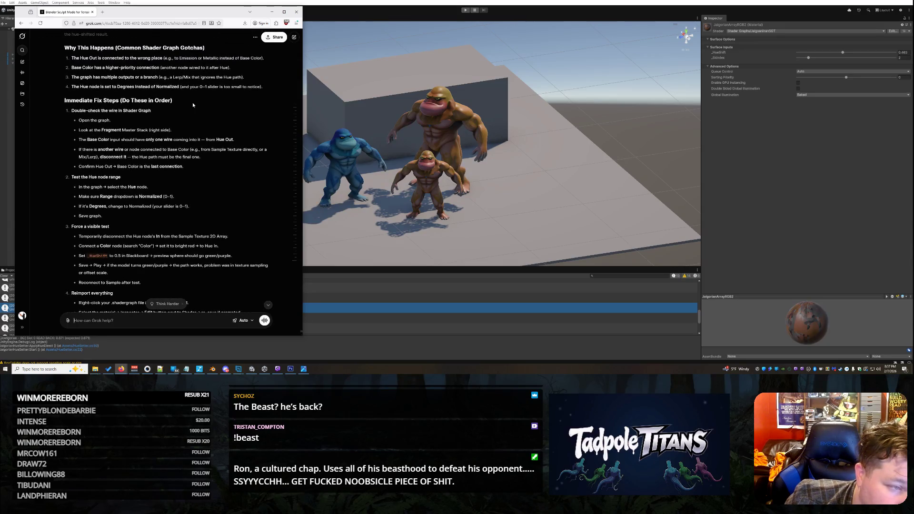
key(alt+Tab)
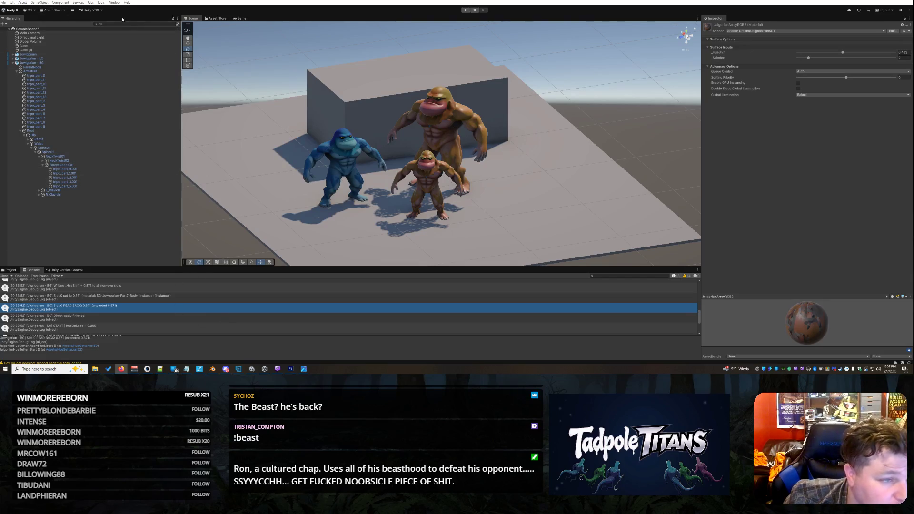
- Reopen the fighters' hue-shift shader graph asset from the Project panel
click(9, 270)
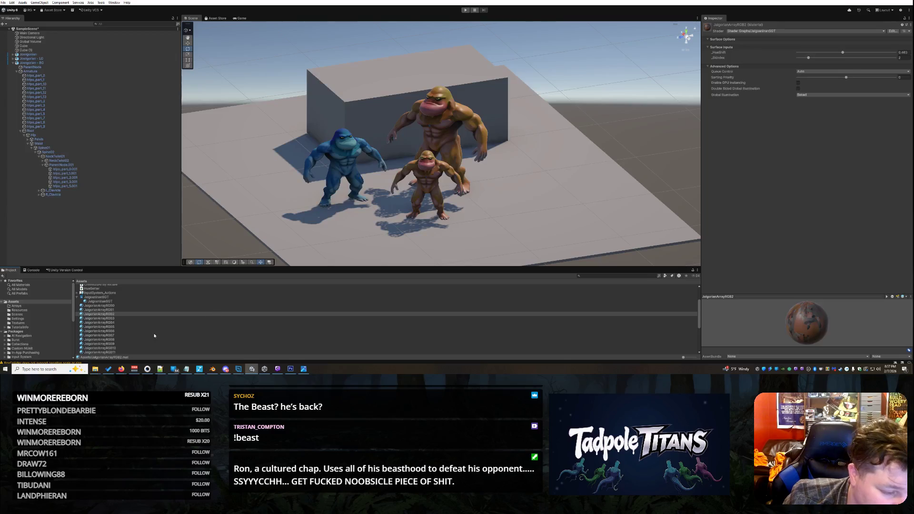
click(107, 297)
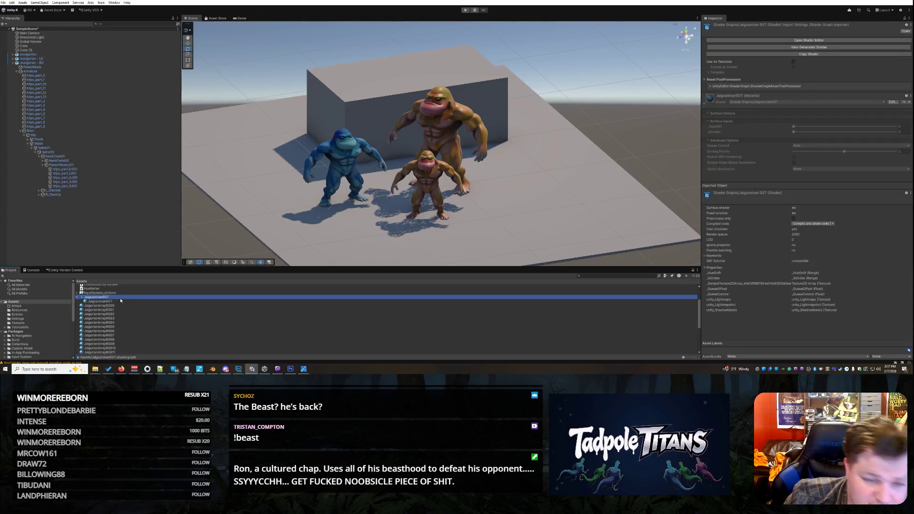
double_click(120, 299)
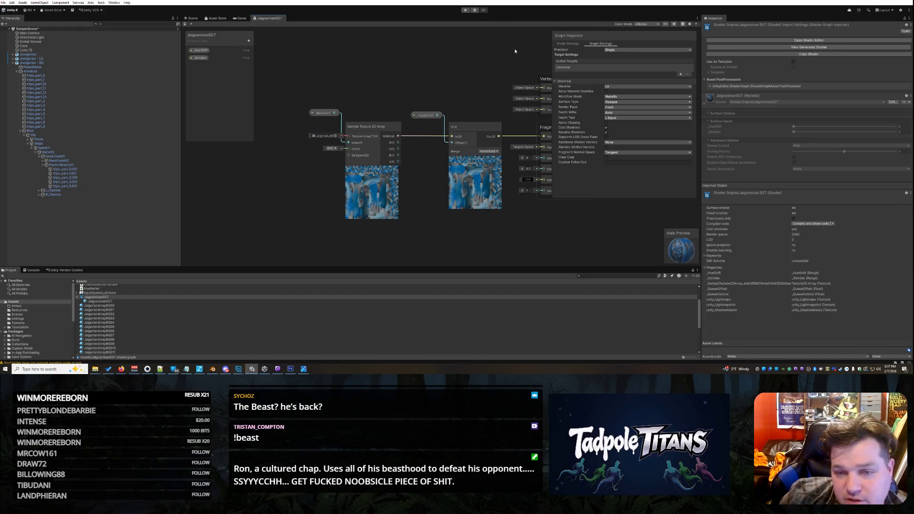
- Open and dismiss the Shader Graph help list, then scroll around the graph canvas
click(696, 25)
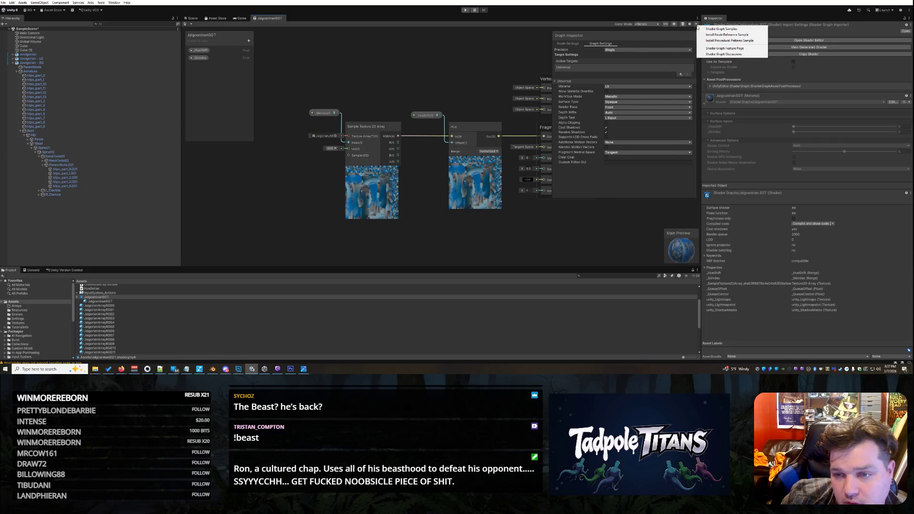
drag(473, 80, 444, 86)
scroll(451, 87, down, 2)
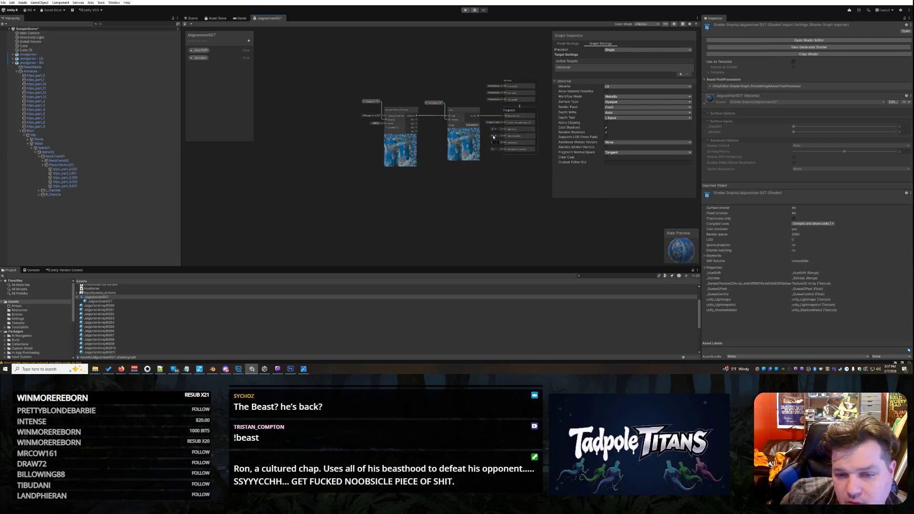
scroll(486, 92, up, 4)
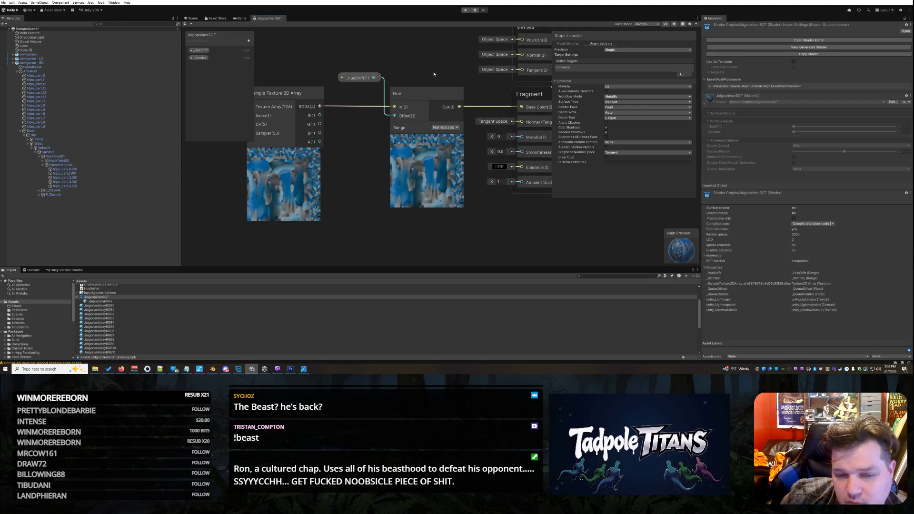
scroll(426, 76, down, 2)
scroll(419, 71, up, 2)
scroll(410, 67, down, 2)
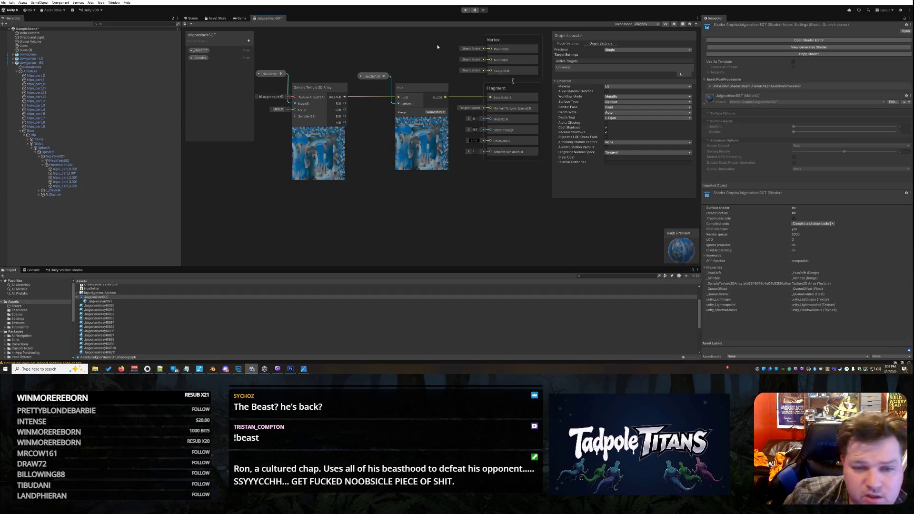
- Compare the Hue node and Graph Settings, then inspect _HueShift (Per Material, 0–1 slider)
click(415, 89)
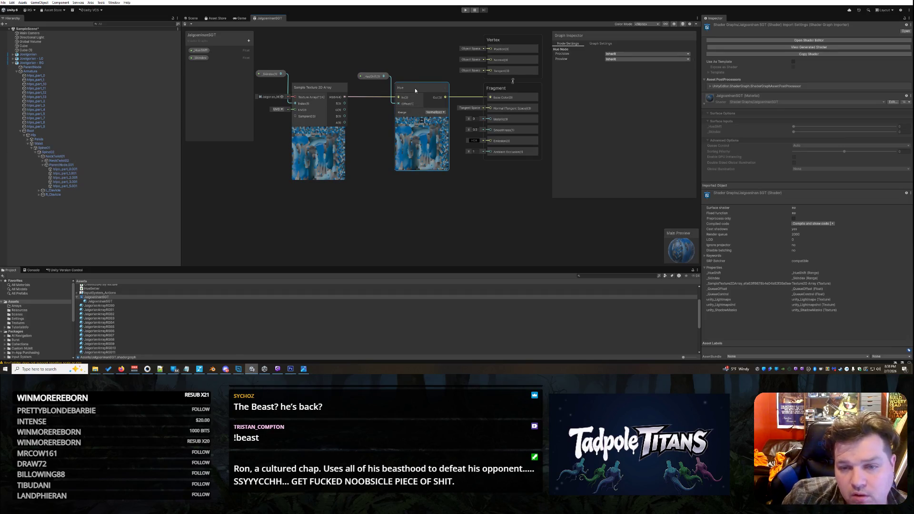
click(601, 44)
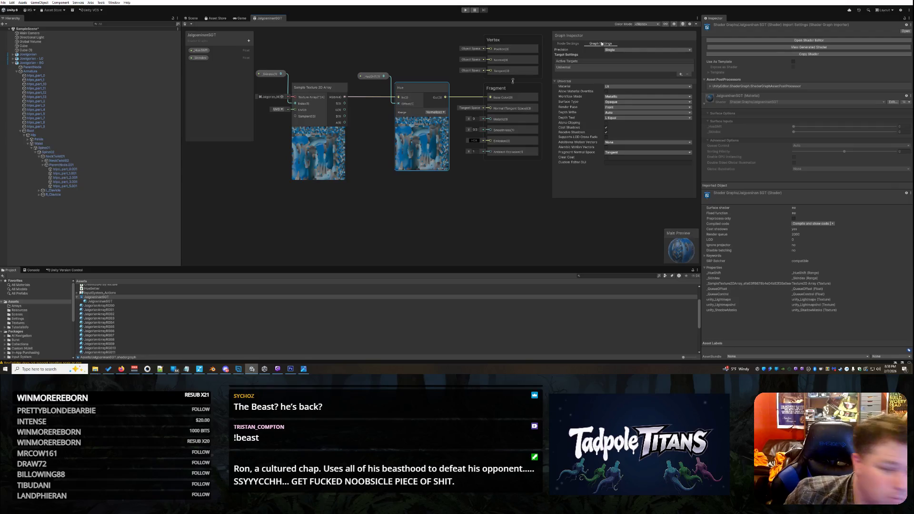
click(572, 44)
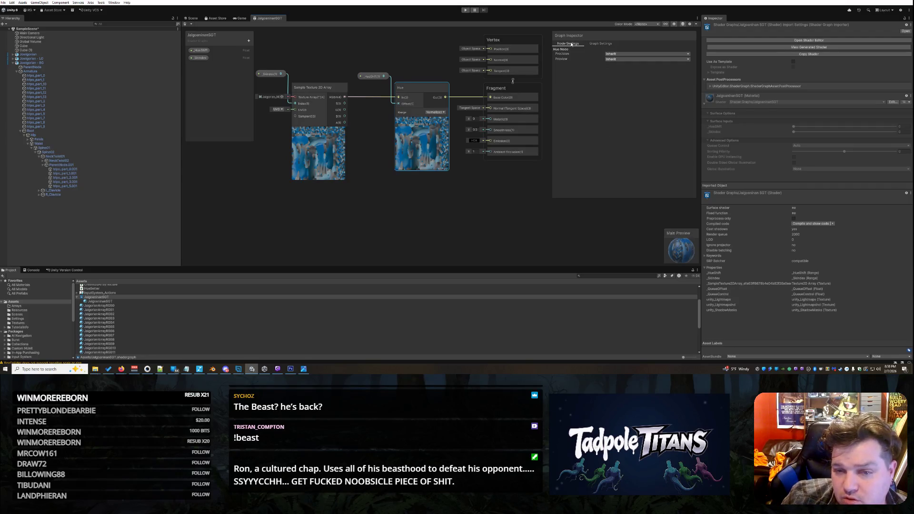
click(598, 45)
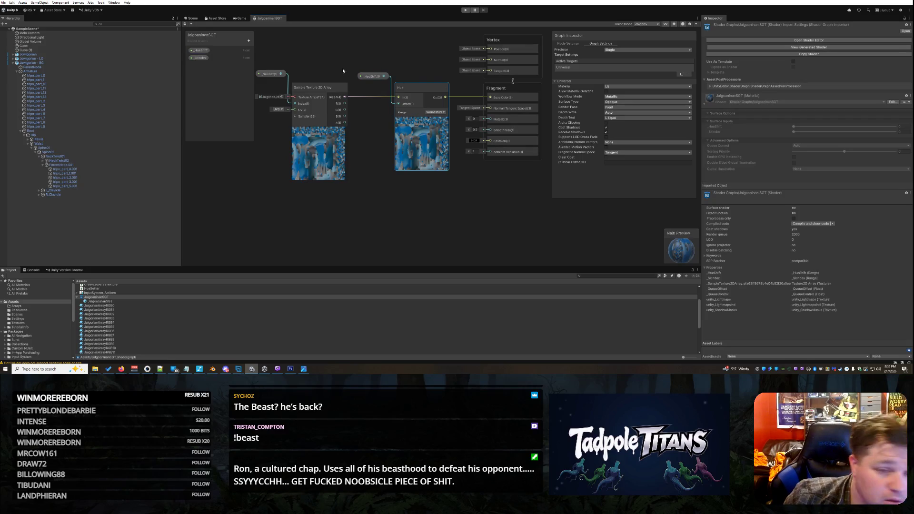
click(373, 76)
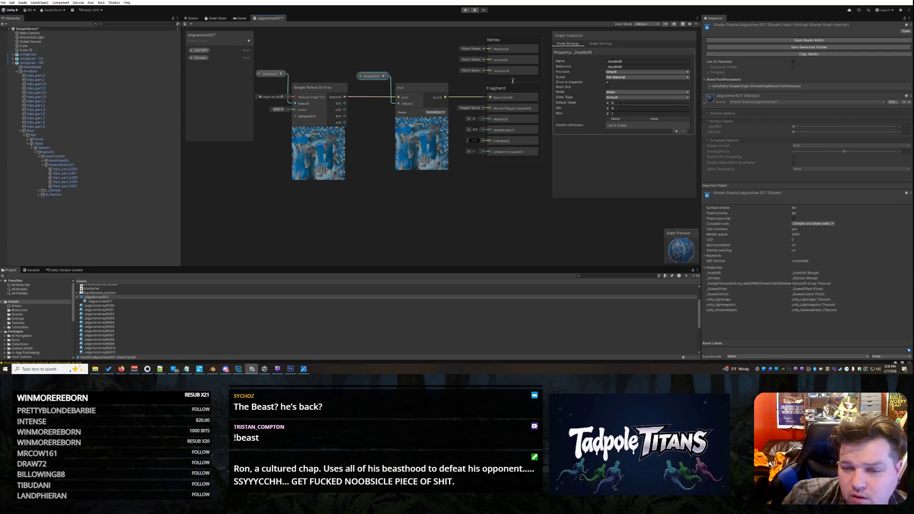
- Commit the _HueShift default value 0 and minimum 0, and keep graph precision at Single
key(Tab)
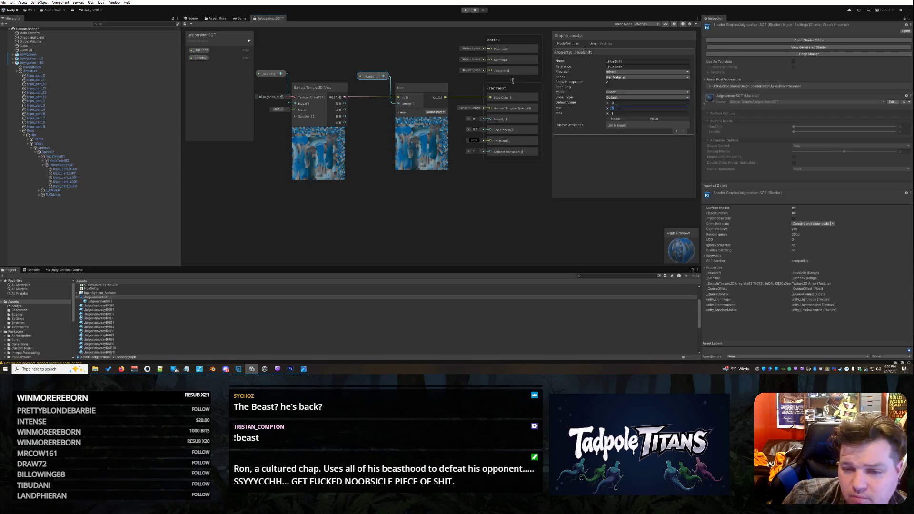
click(622, 170)
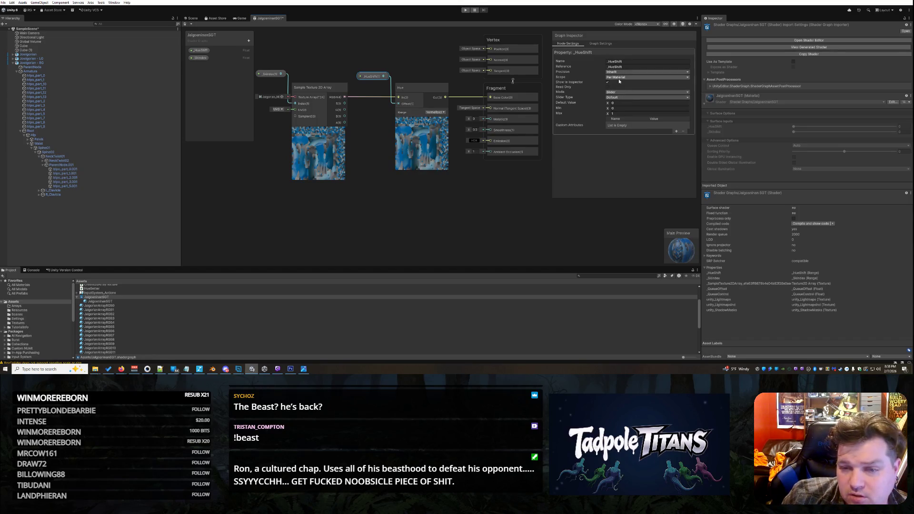
click(608, 45)
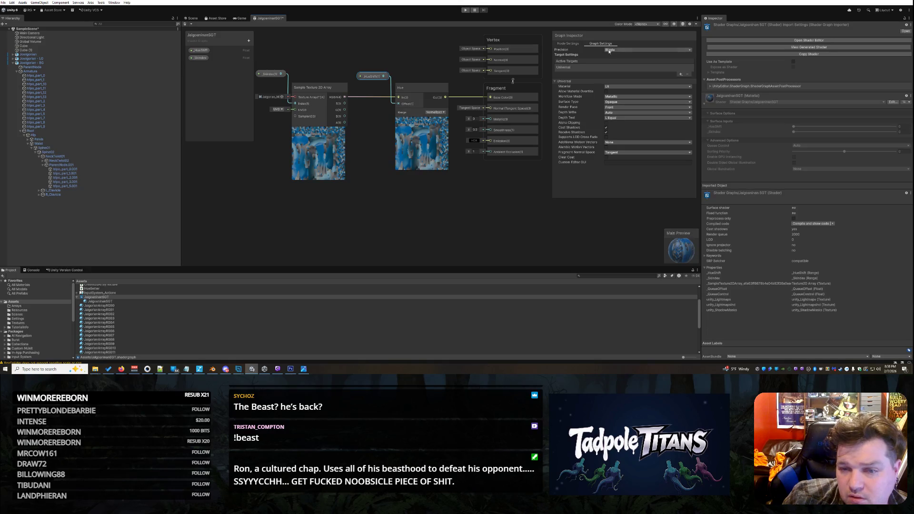
click(610, 50)
click(637, 46)
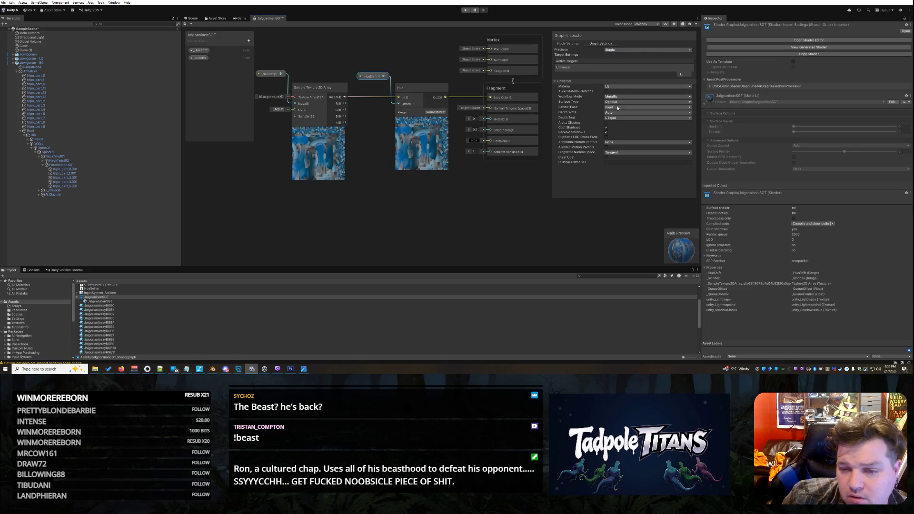
- Confirm Graph Settings keep Tangent normal space, Lit material and the existing surface type
click(615, 153)
click(599, 176)
click(617, 87)
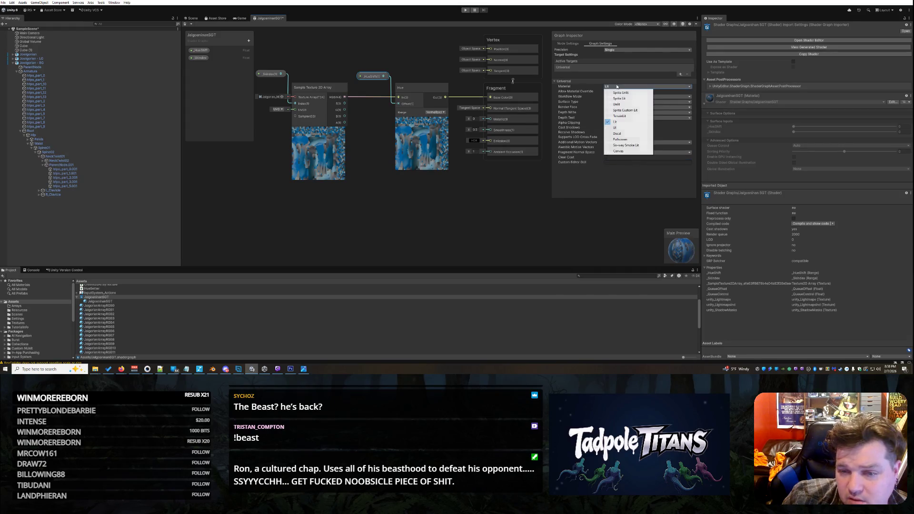
click(615, 74)
click(617, 103)
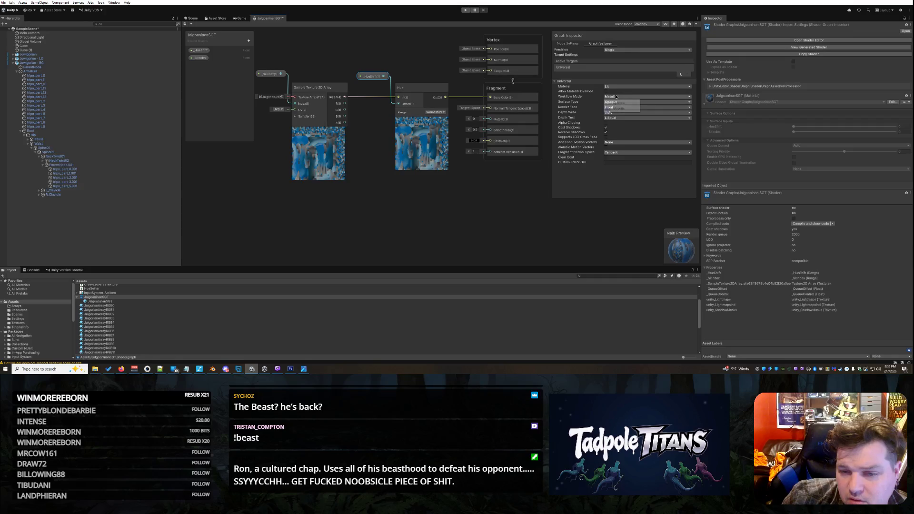
click(607, 91)
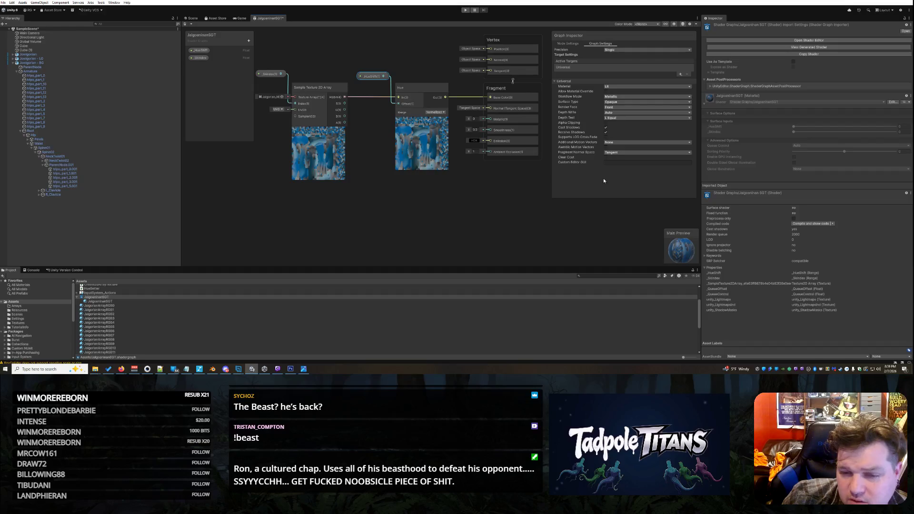
click(574, 44)
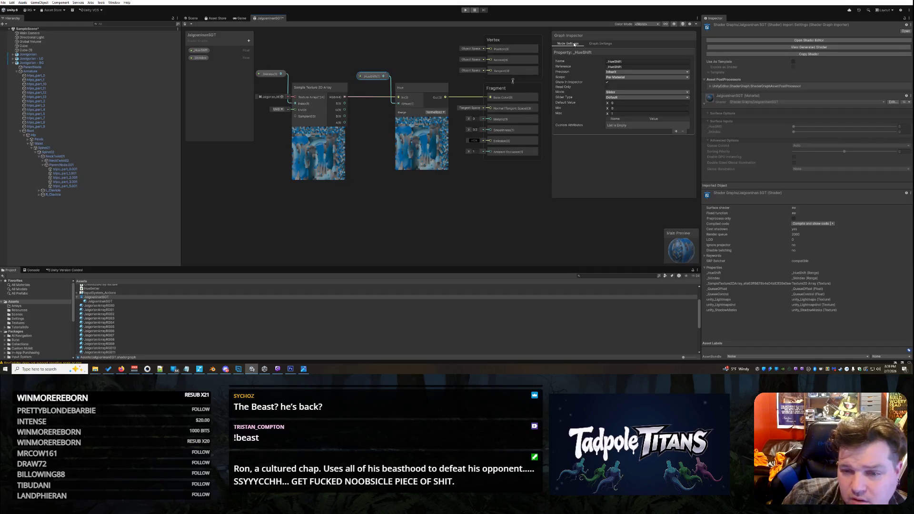
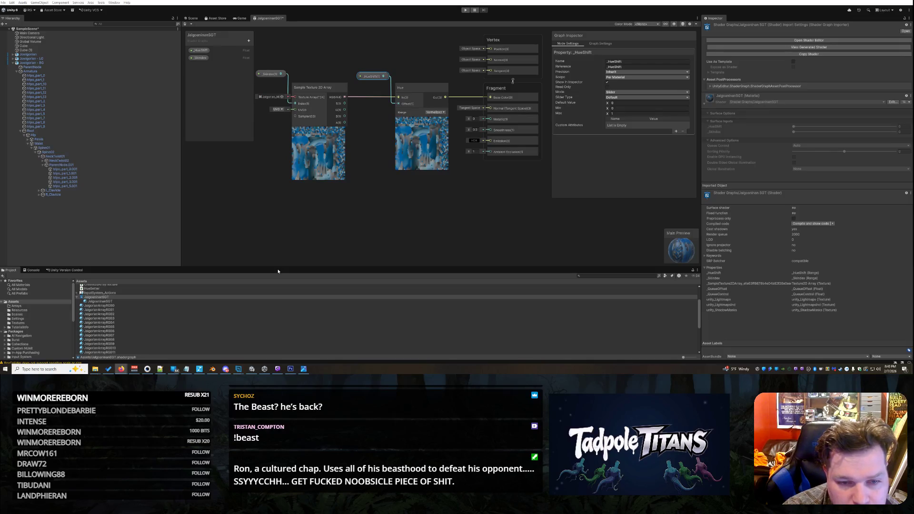
- Close the shader graph, discarding its unsaved edits
click(436, 112)
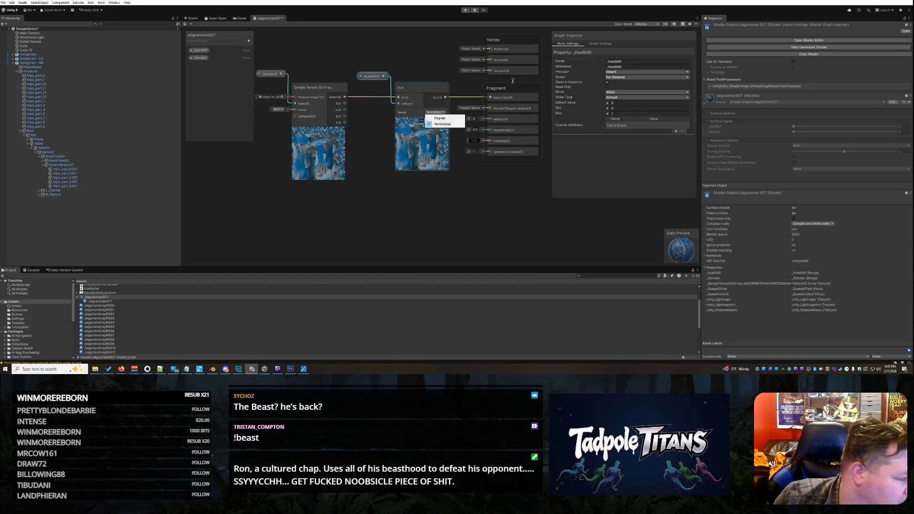
right_click(267, 17)
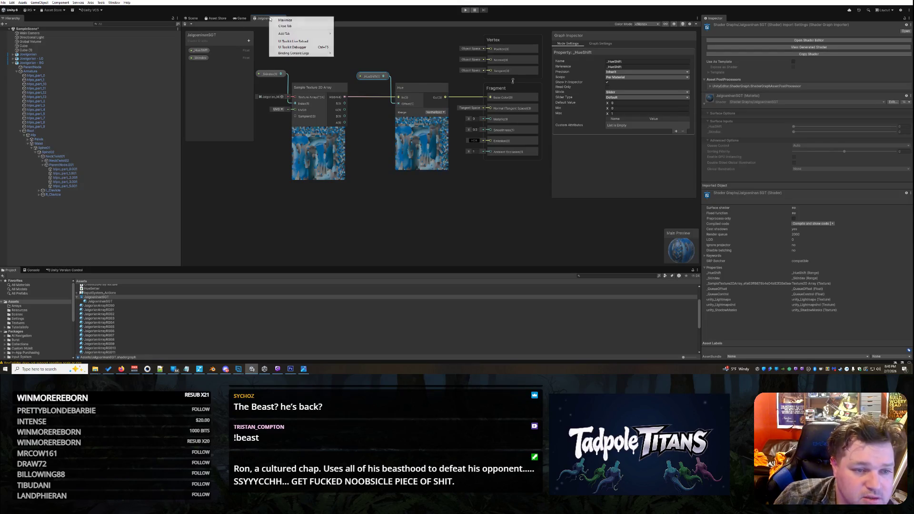
click(286, 26)
click(457, 196)
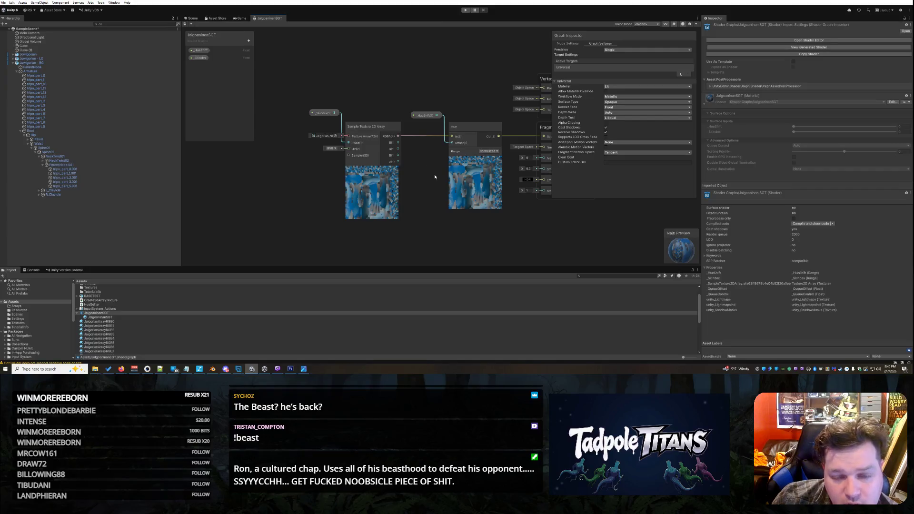
- Inspect the options for the Fragment Base Color input and the Hue node
scroll(421, 170, down, 2)
scroll(421, 171, up, 2)
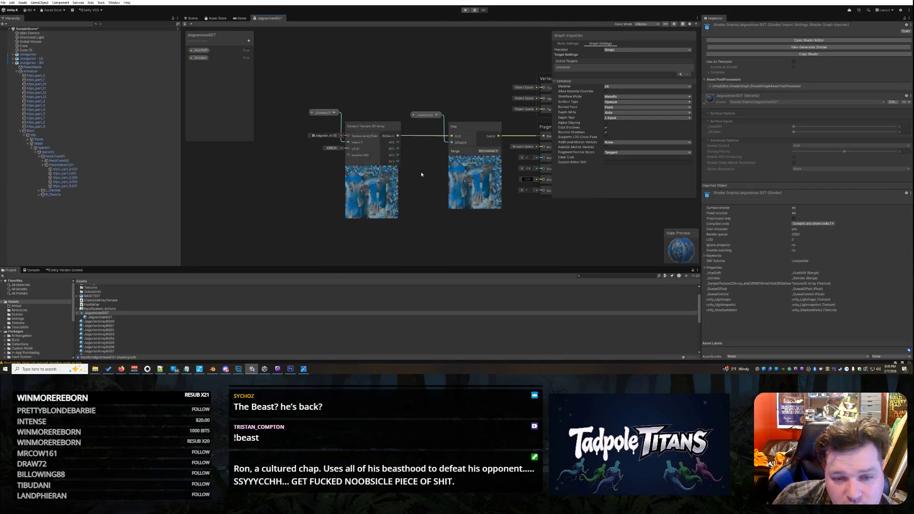
scroll(421, 172, down, 2)
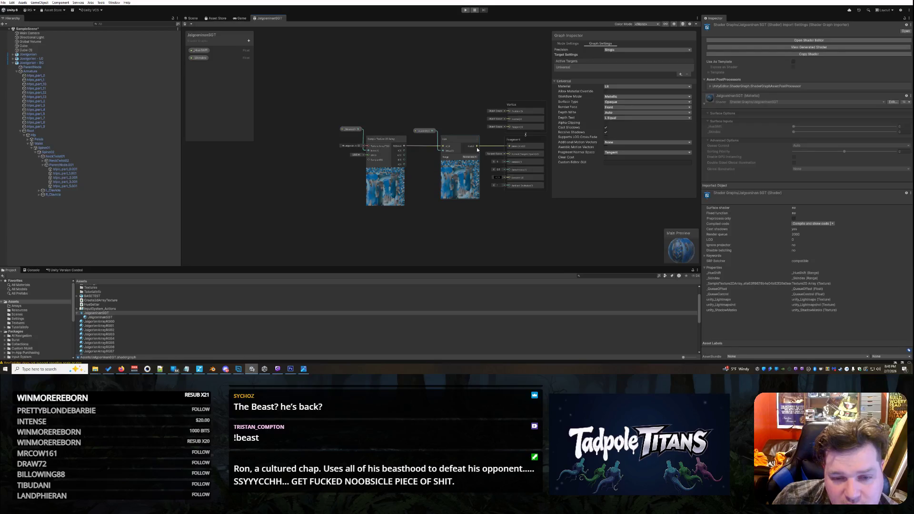
click(512, 148)
right_click(513, 149)
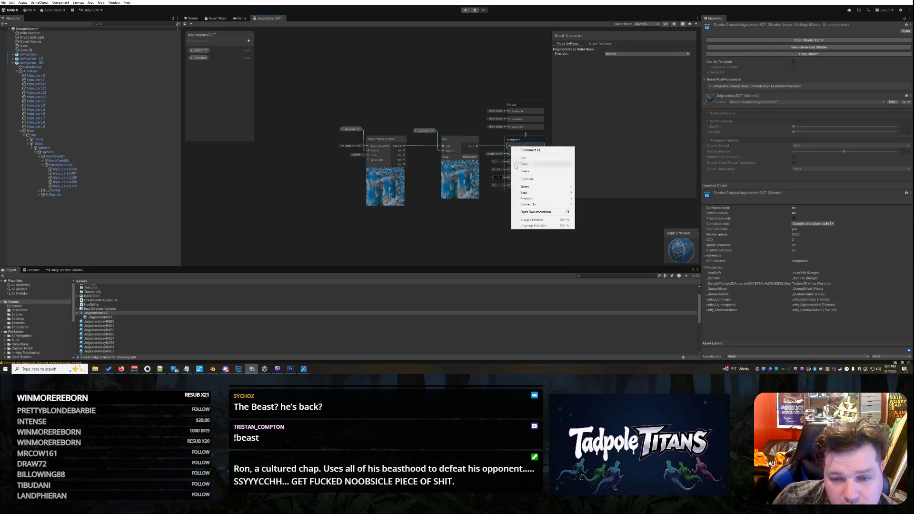
click(476, 147)
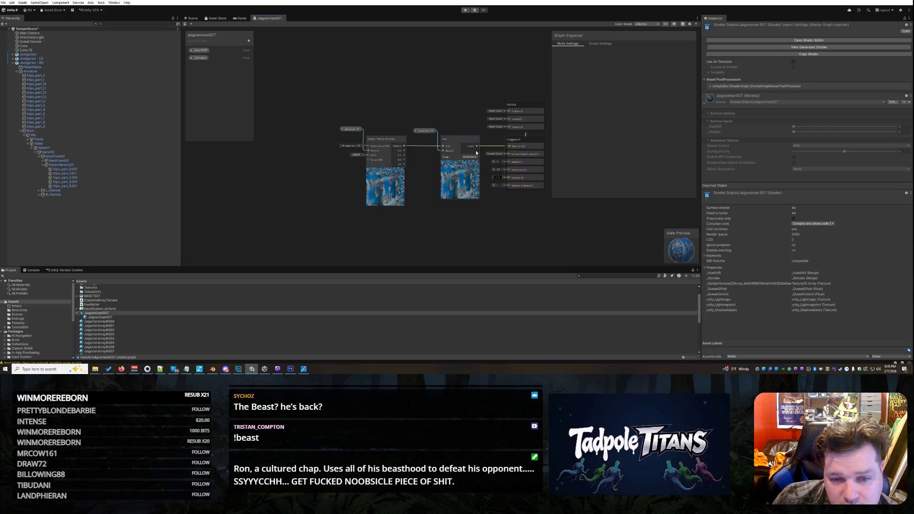
right_click(478, 148)
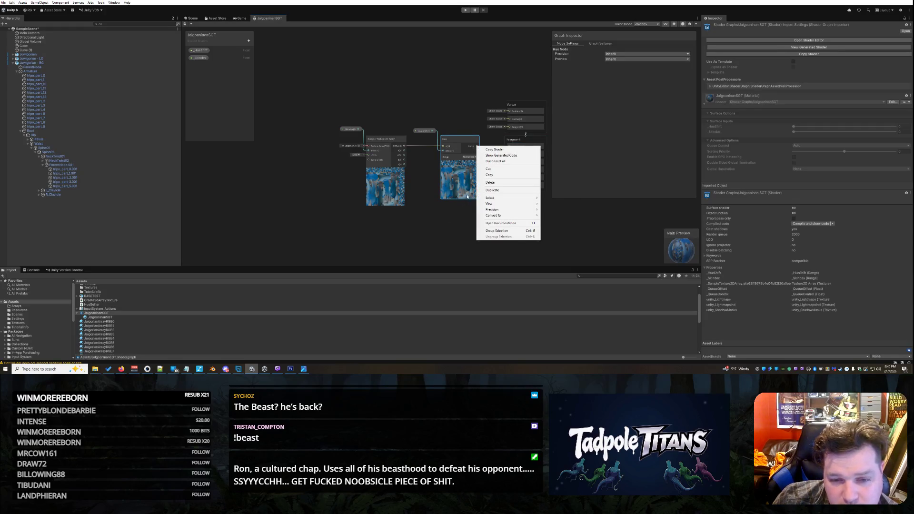
click(428, 231)
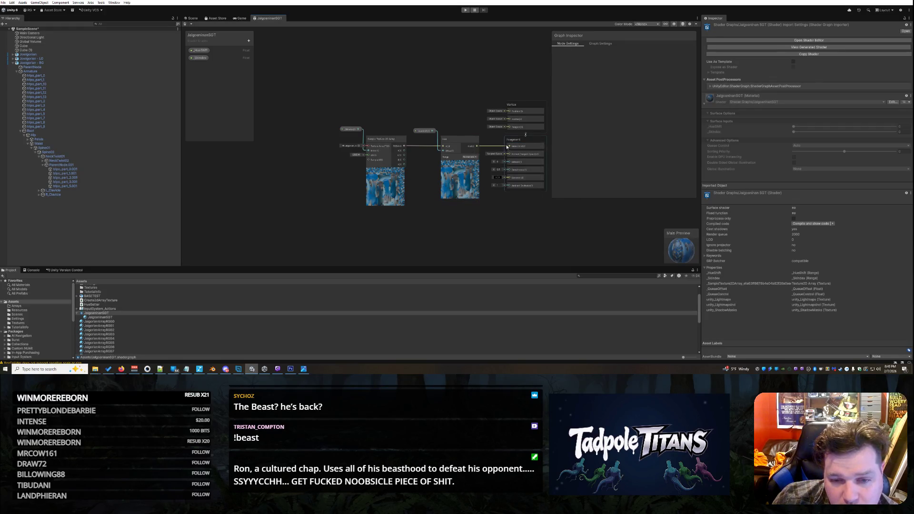
- Detach the Hue wire and reconnect the Hue output to Base Color
mouse_move(509, 146)
mouse_down()
mouse_move(493, 151)
mouse_move(469, 122)
mouse_move(501, 157)
mouse_move(509, 146)
mouse_move(413, 139)
mouse_move(433, 156)
mouse_up()
right_click(496, 226)
click(477, 209)
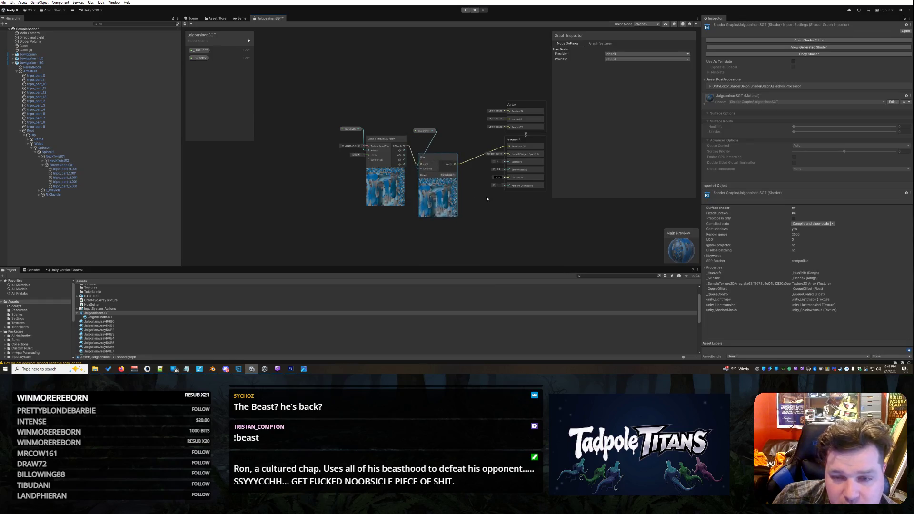
scroll(486, 199, up, 3)
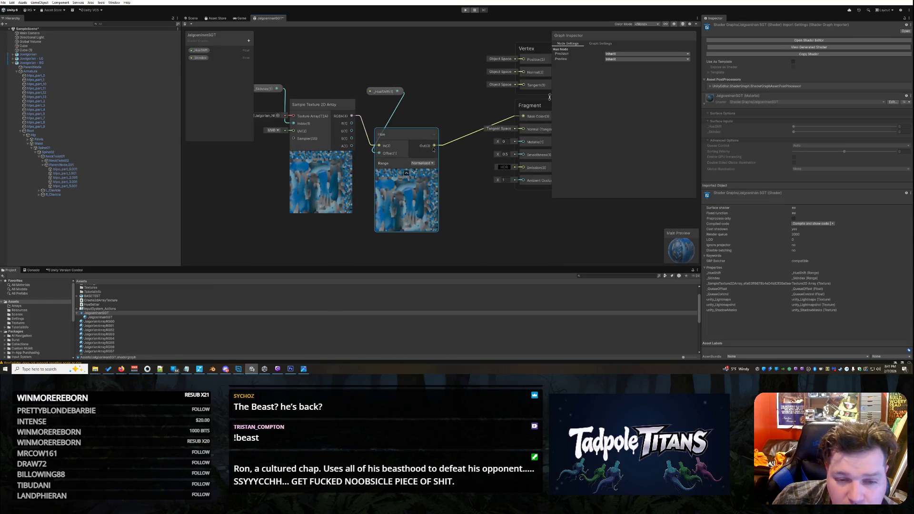
drag(434, 146, 456, 144)
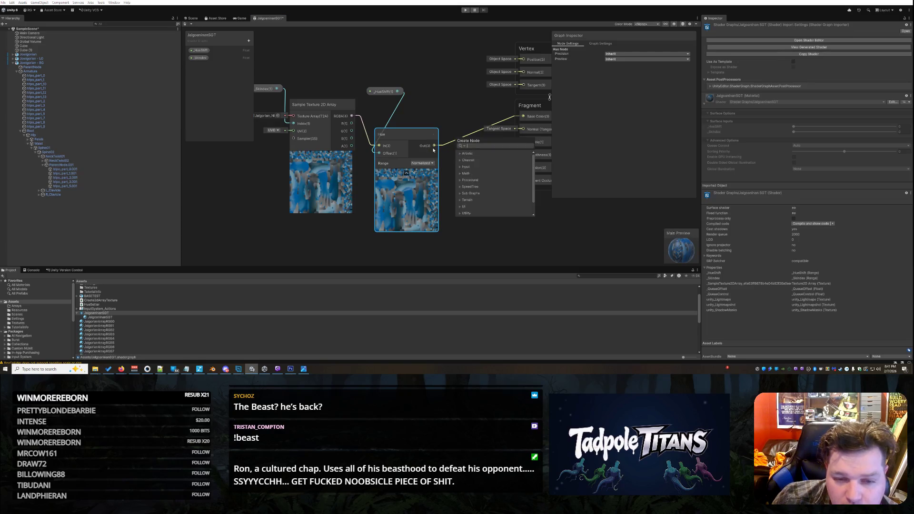
key(Escape)
mouse_move(434, 146)
mouse_down()
mouse_move(463, 145)
mouse_move(507, 108)
mouse_move(526, 116)
mouse_up()
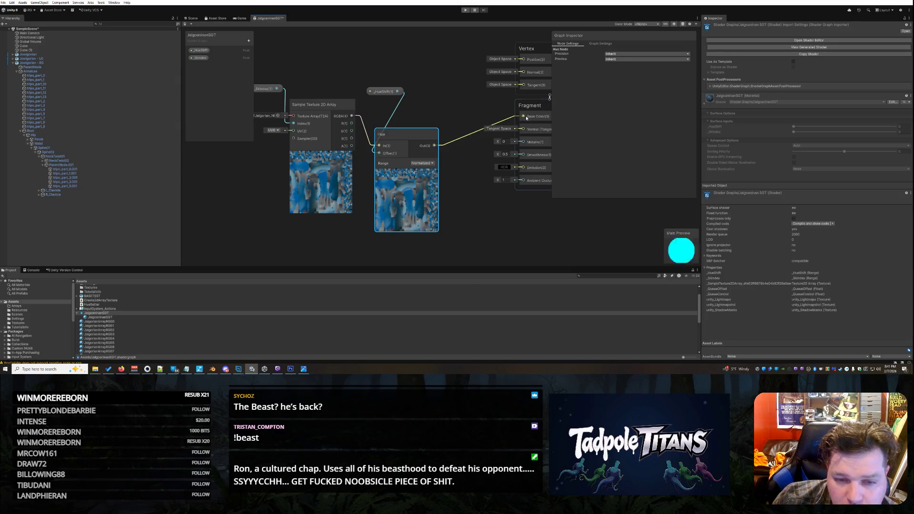
right_click(435, 146)
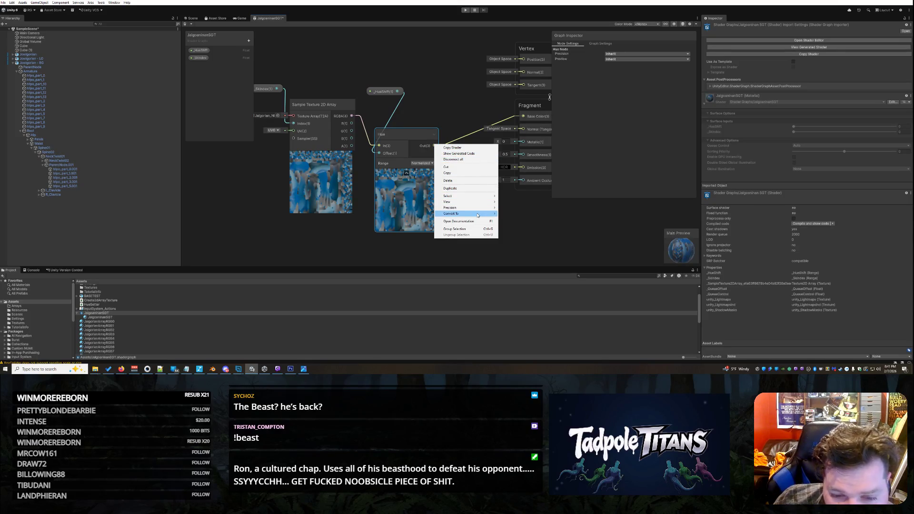
- Delete the Hue-to-Base Color connection and set Base Color to crimson red
click(599, 253)
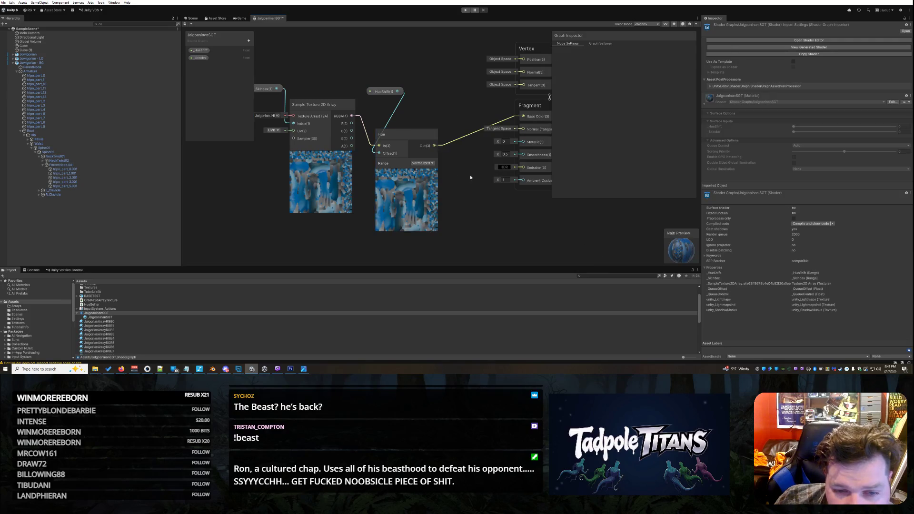
right_click(447, 143)
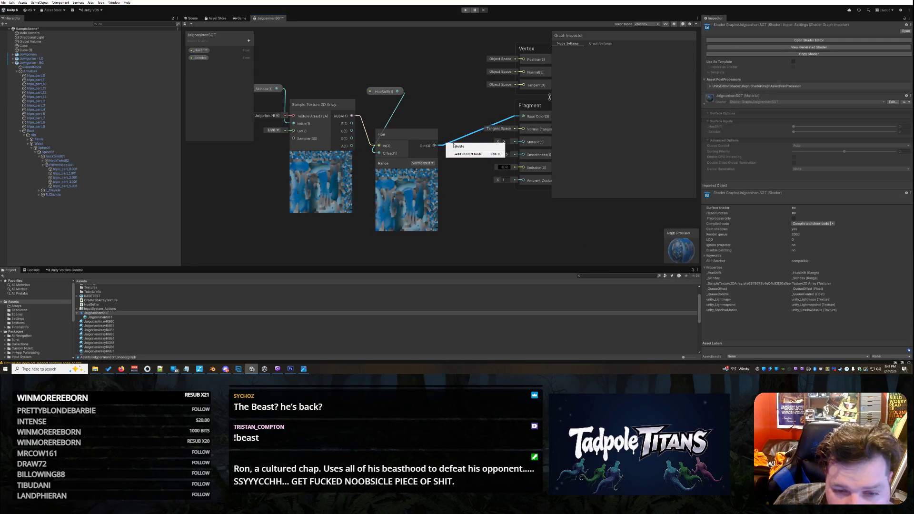
click(459, 147)
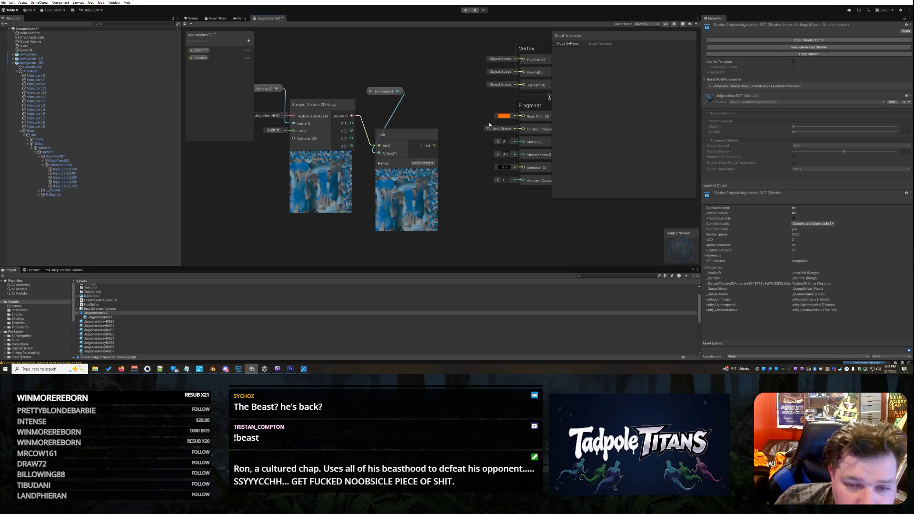
click(503, 115)
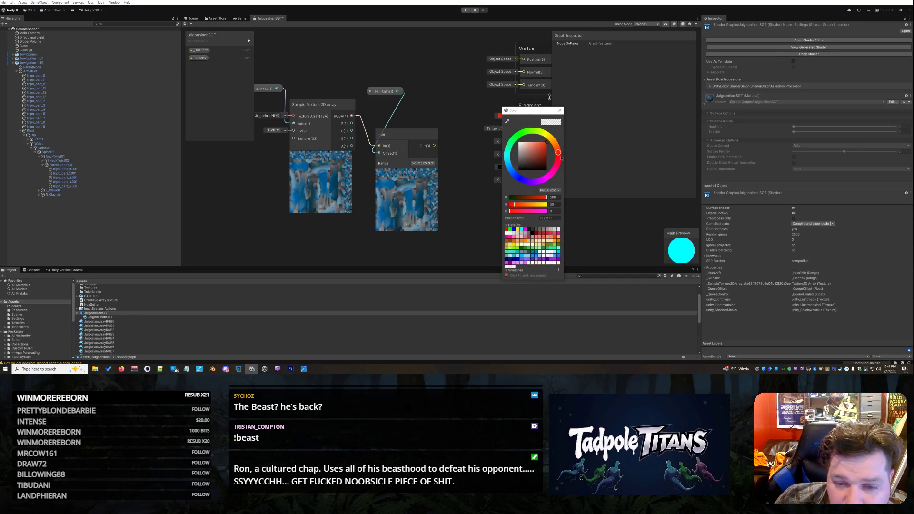
drag(562, 158, 559, 165)
click(458, 78)
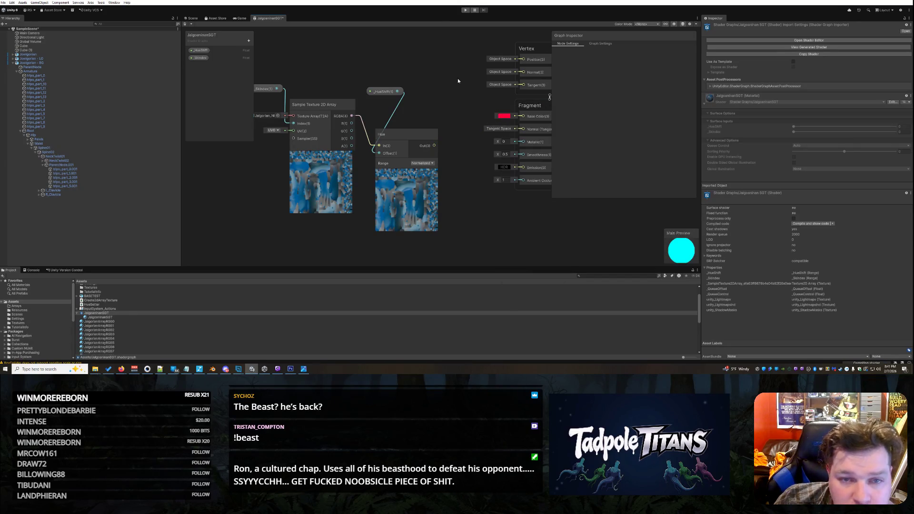
- Close the shader graph and save the changes
click(193, 18)
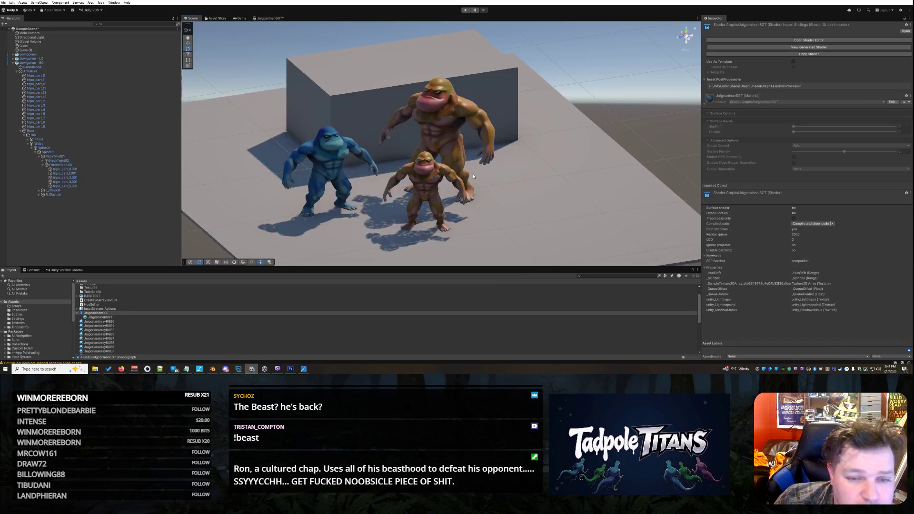
click(269, 18)
right_click(271, 18)
click(291, 28)
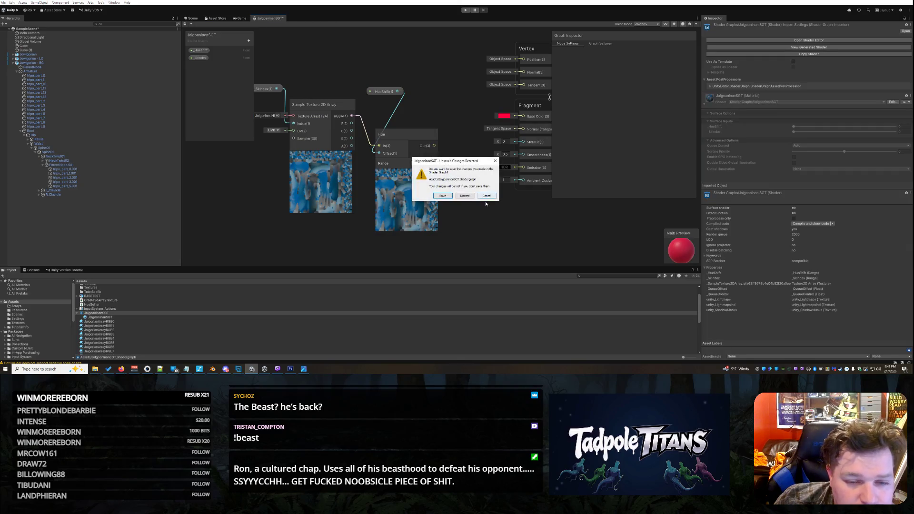
click(443, 196)
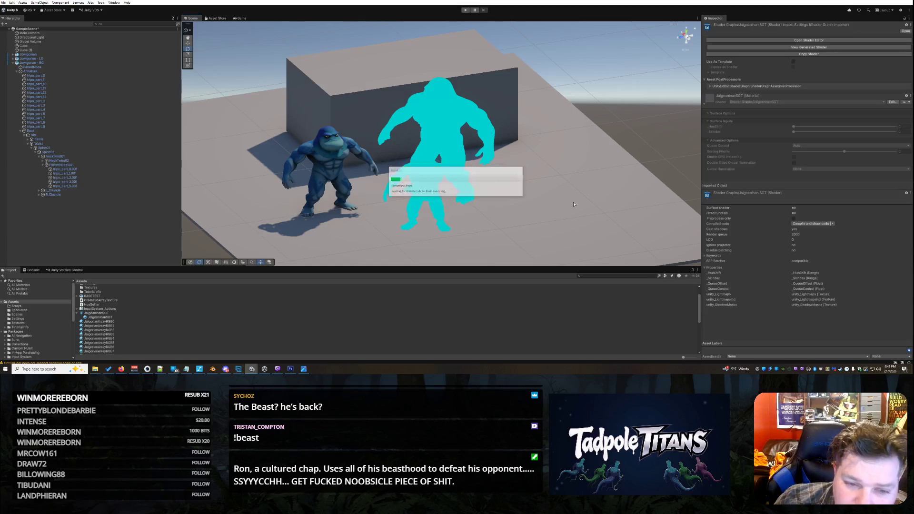
- Select the floor cube and the second cube in the Scene view
right_click(543, 185)
click(563, 166)
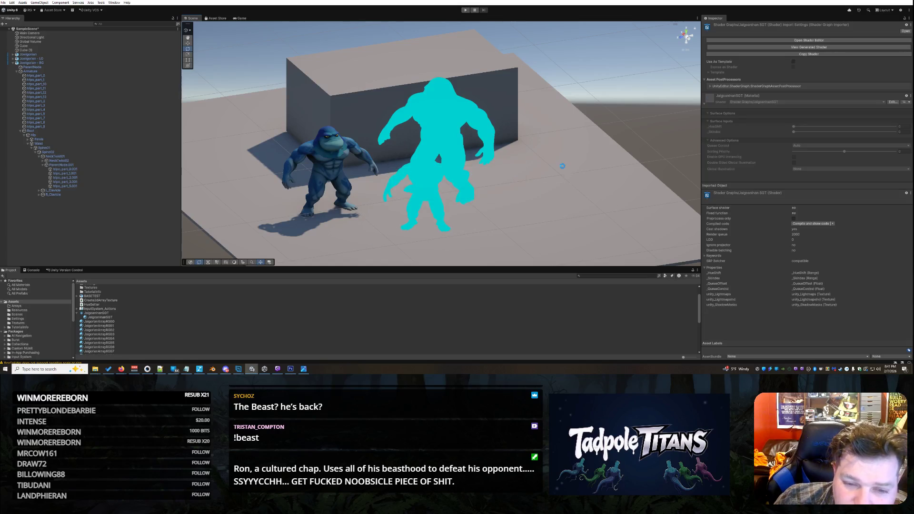
right_click(557, 191)
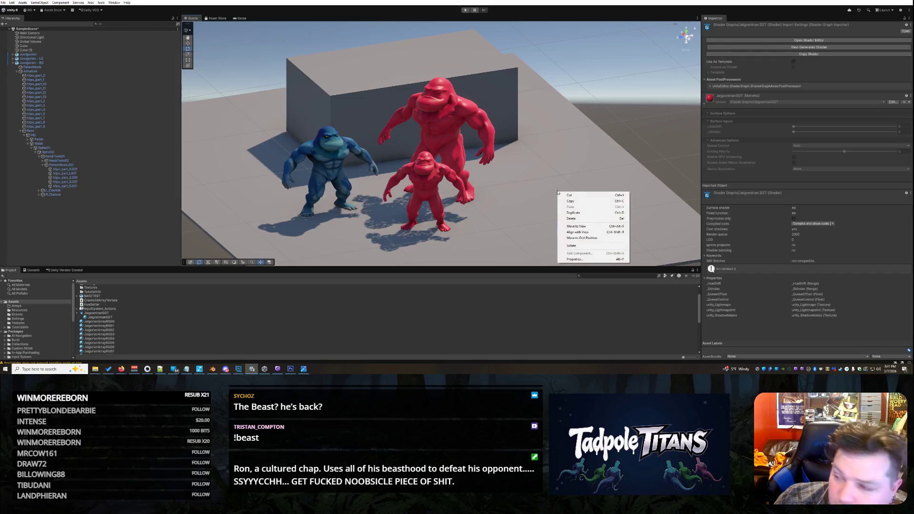
click(569, 194)
mouse_move(532, 188)
mouse_down()
mouse_move(495, 189)
mouse_move(529, 212)
mouse_up()
click(494, 189)
right_click(486, 193)
click(497, 196)
- Run play mode, watch the characters animate in the Scene view, then stop
click(466, 10)
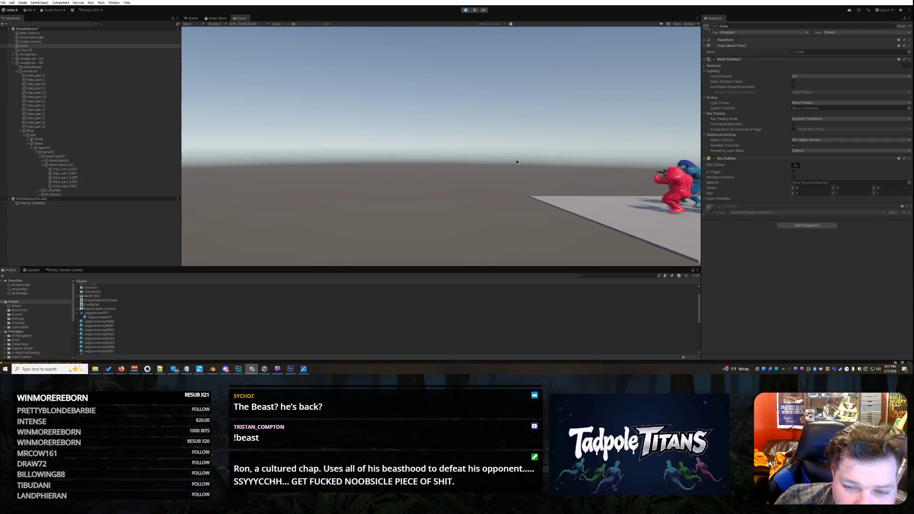
click(192, 18)
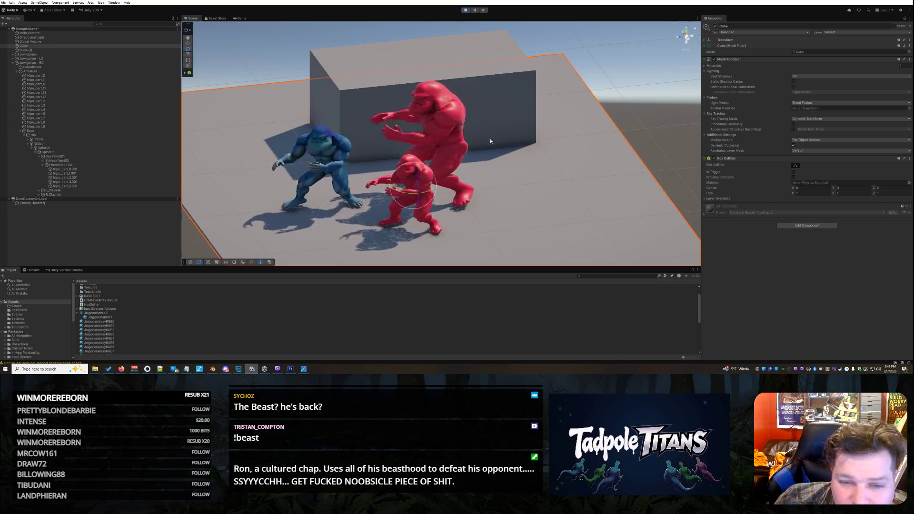
click(466, 12)
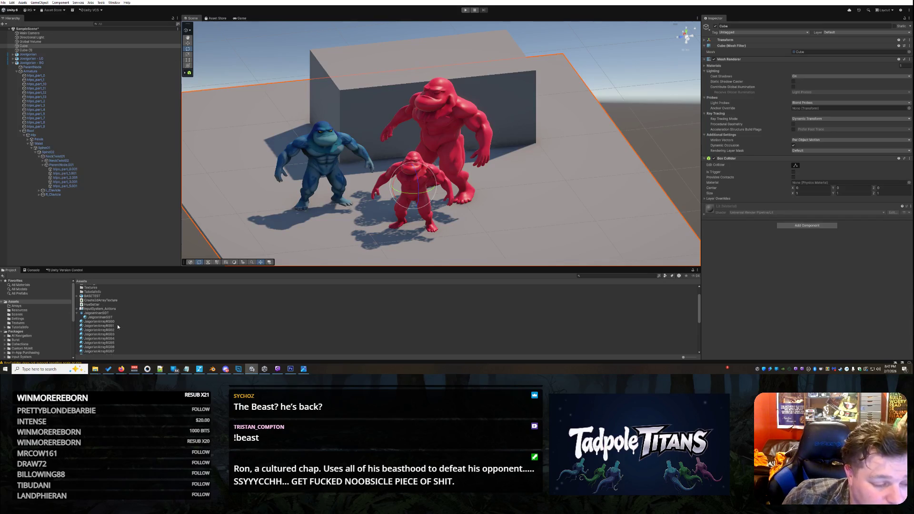
- Wire the Hue Out into Fragment Base Color in JalgoanianSGT and save the graph
click(98, 313)
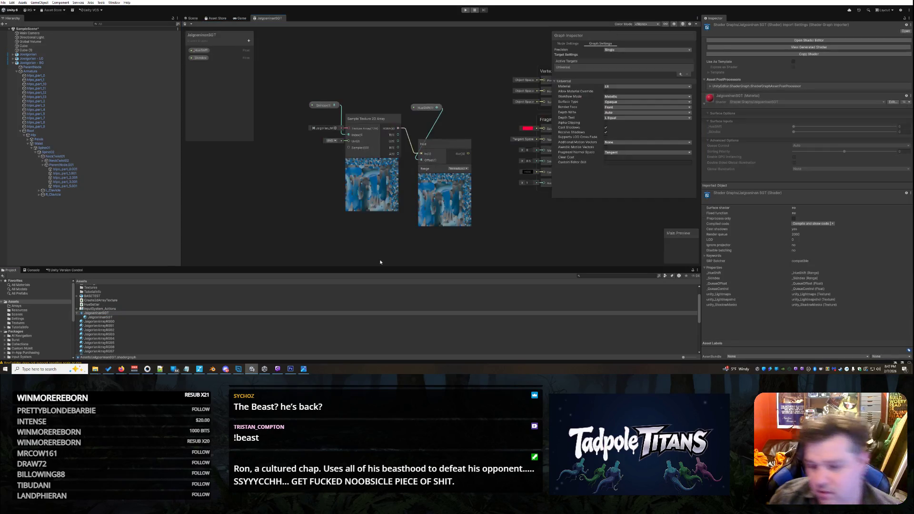
drag(469, 153, 544, 129)
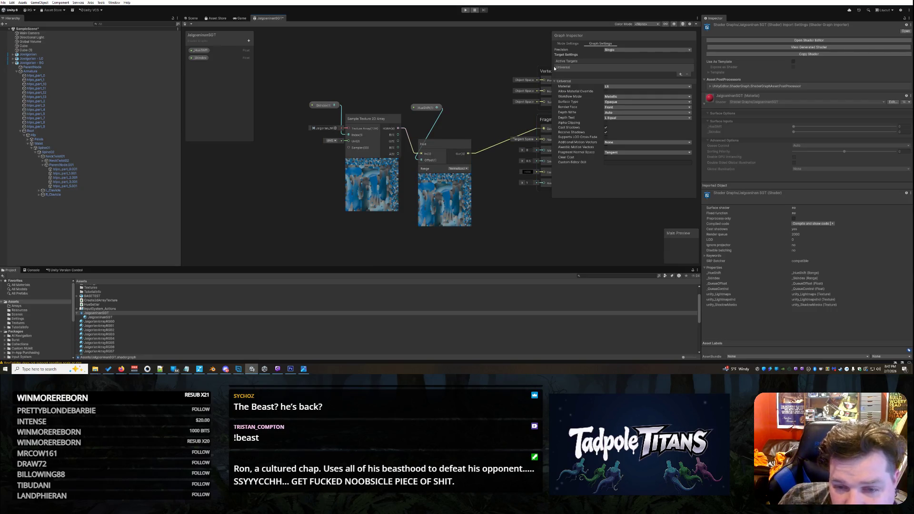
right_click(269, 18)
click(286, 28)
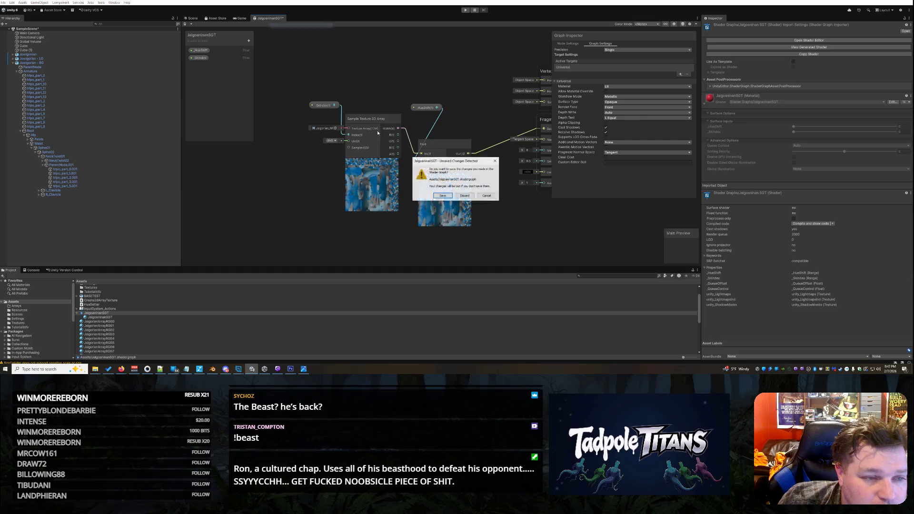
click(448, 198)
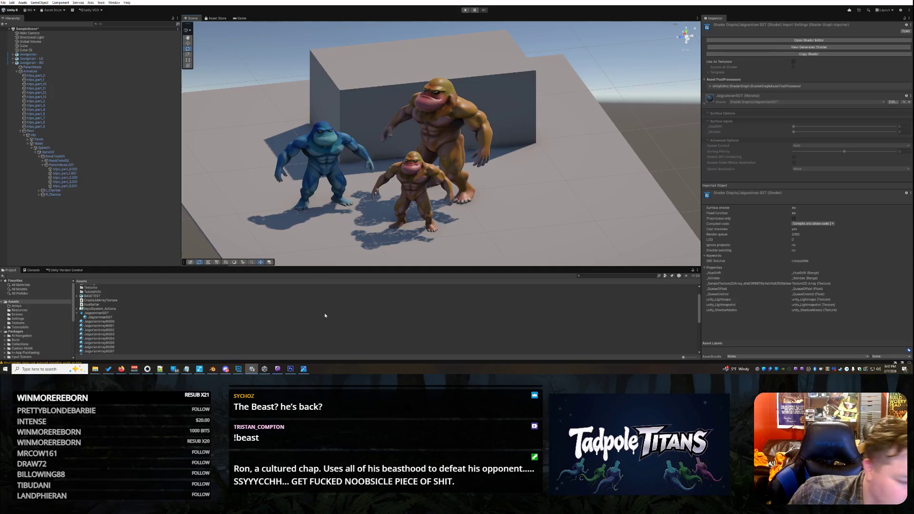
- Reimport the shader graph asset, then Reimport All, saving the modified scene
right_click(108, 314)
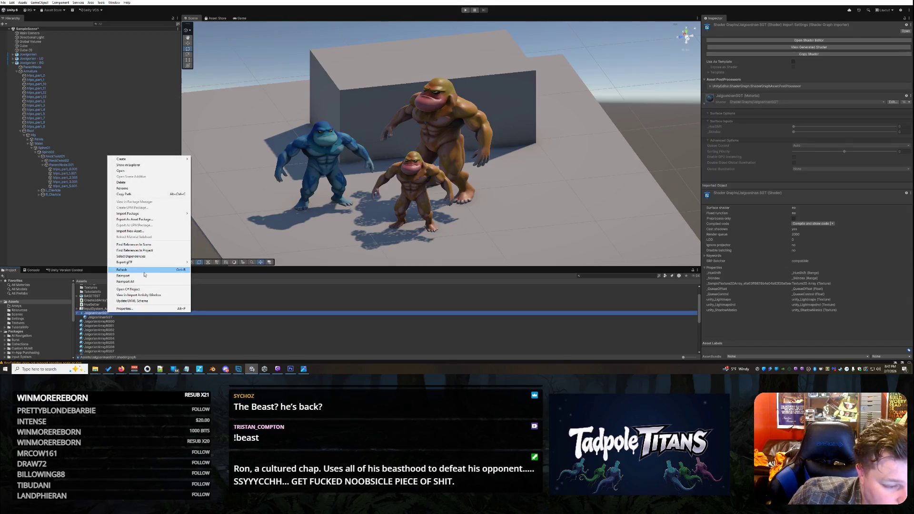
click(123, 276)
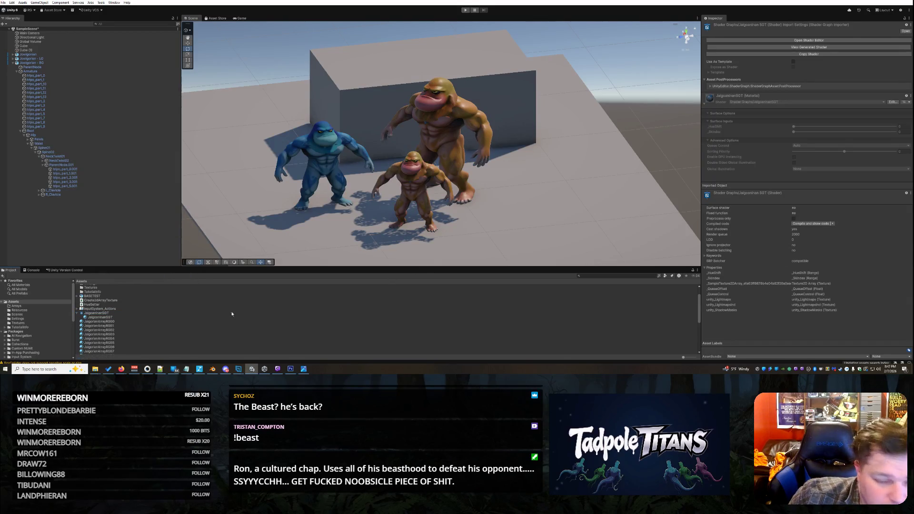
right_click(132, 313)
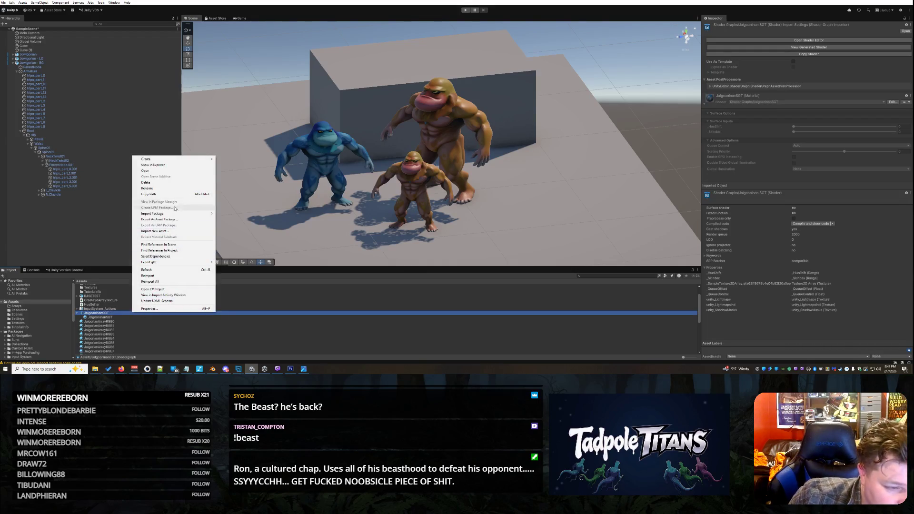
click(150, 281)
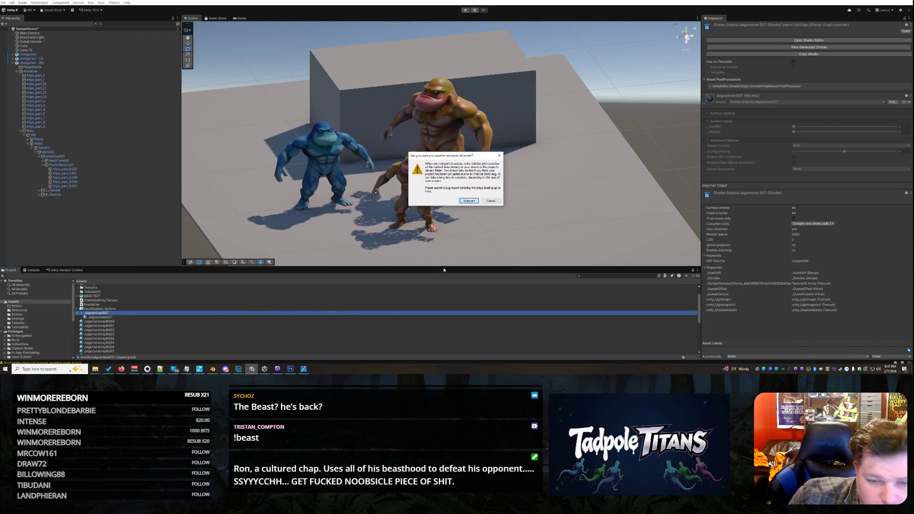
click(469, 202)
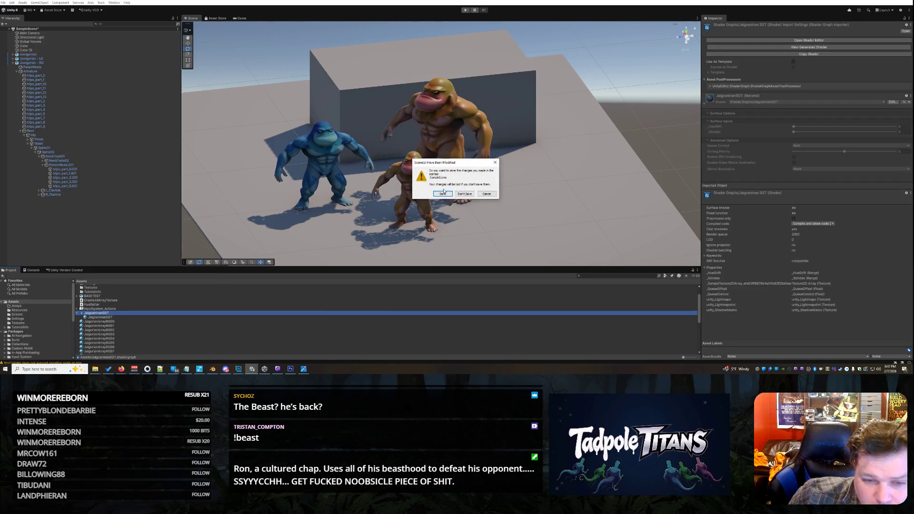
click(443, 192)
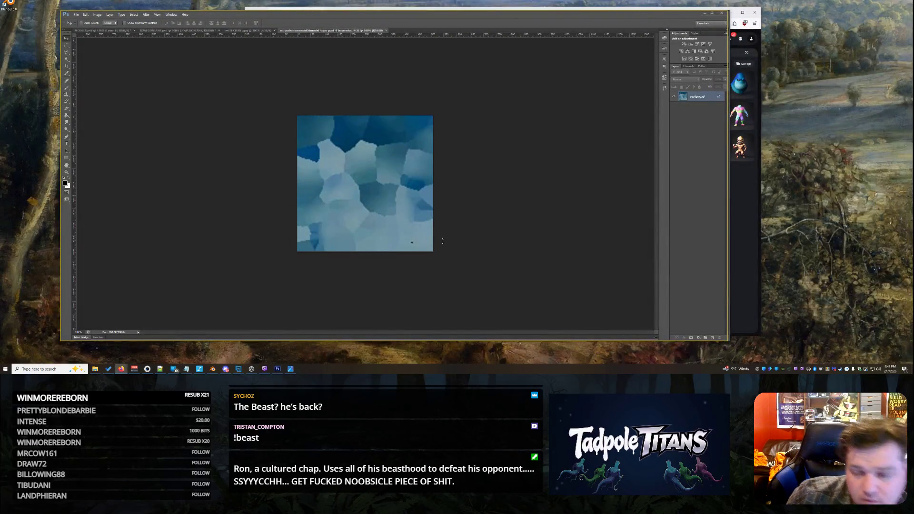
- Switch to the Meshy rigging page and load the blue blob model
key(alt+Tab)
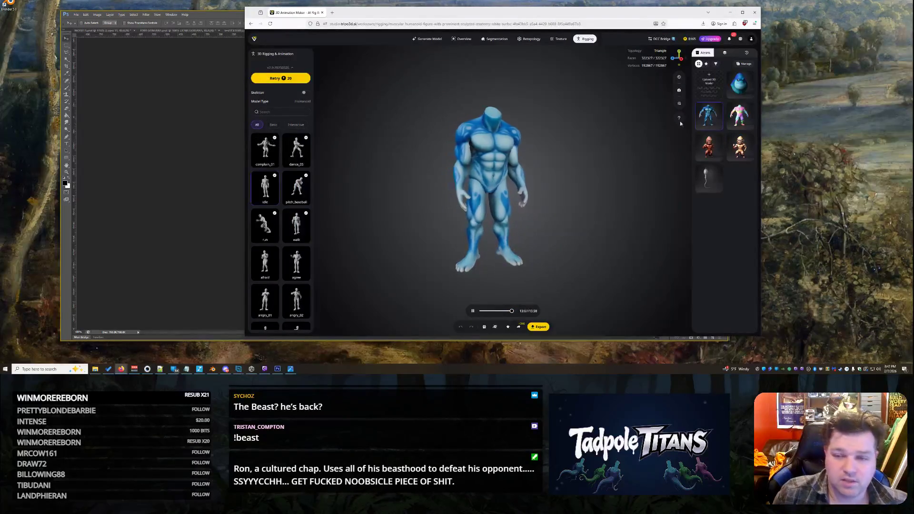
click(740, 83)
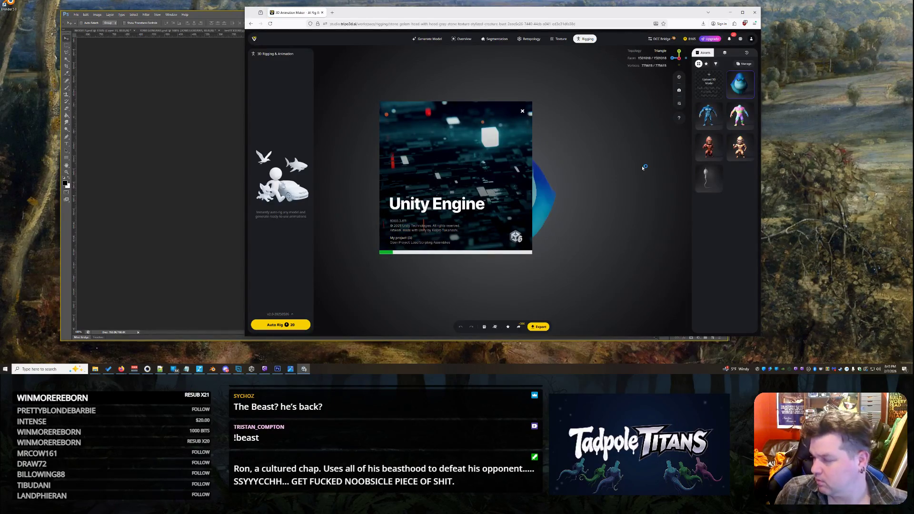
- Minimize the browser and Photoshop to reveal Unity loading
click(729, 13)
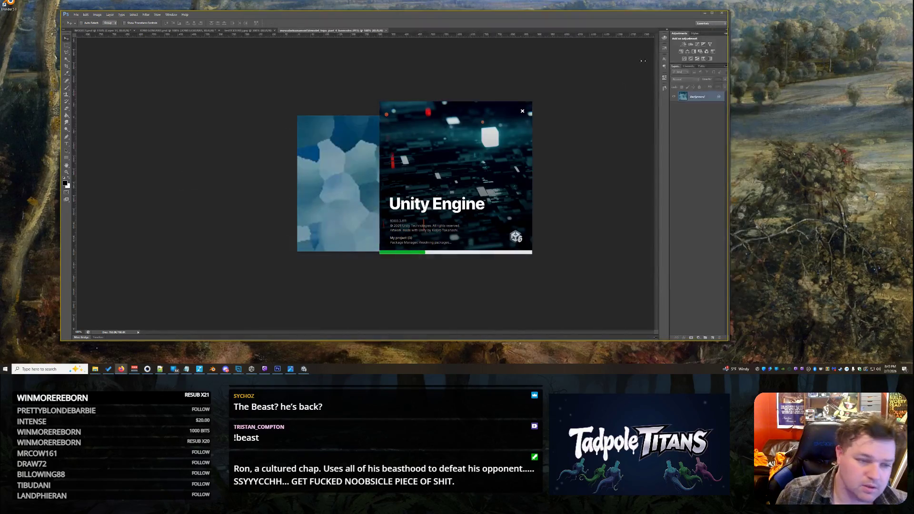
click(706, 13)
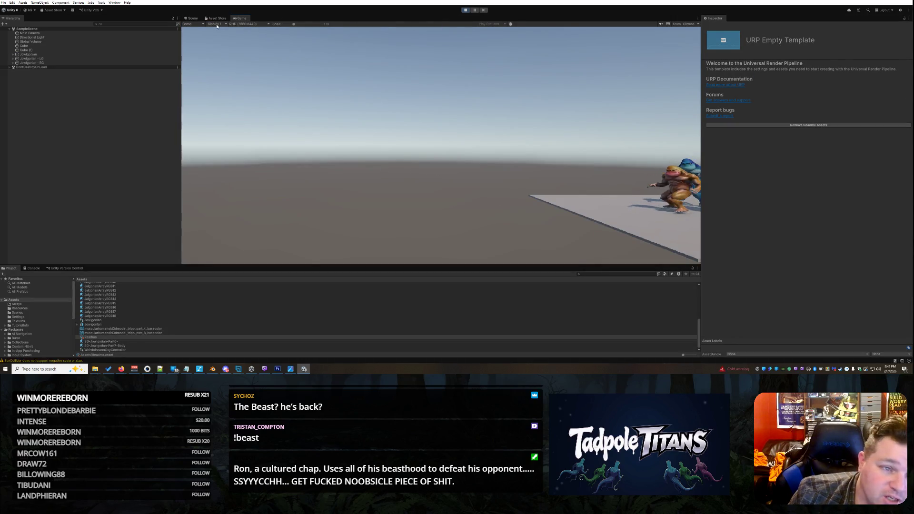
- Stop play mode, show the Console's errors, and cycle between Firefox and other apps
key(ctrl+p)
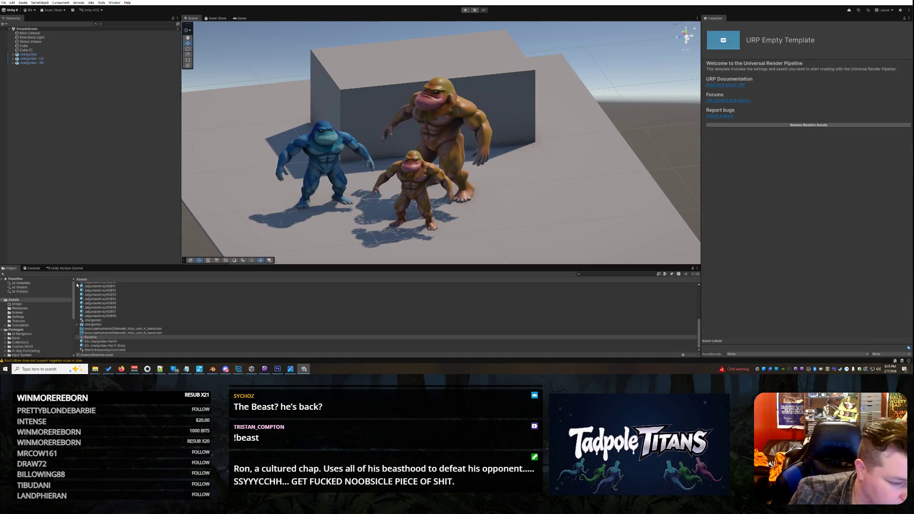
click(33, 268)
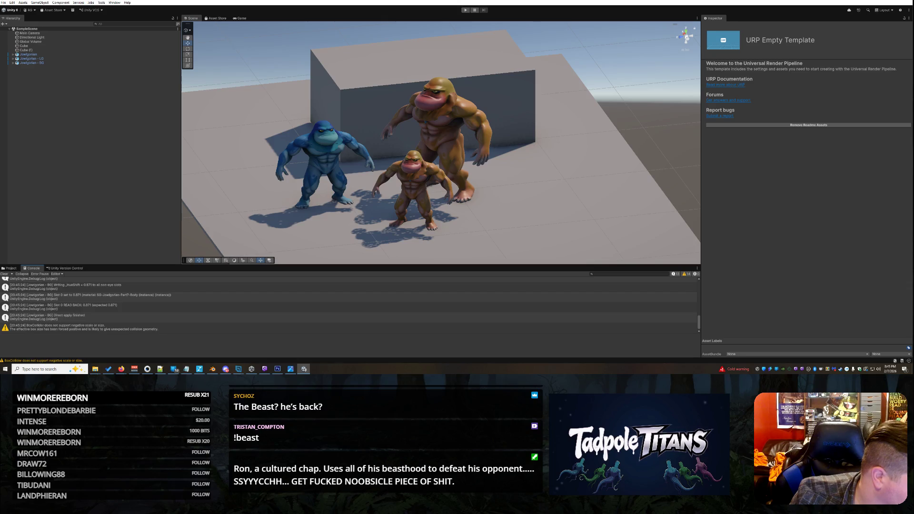
key(alt+Tab)
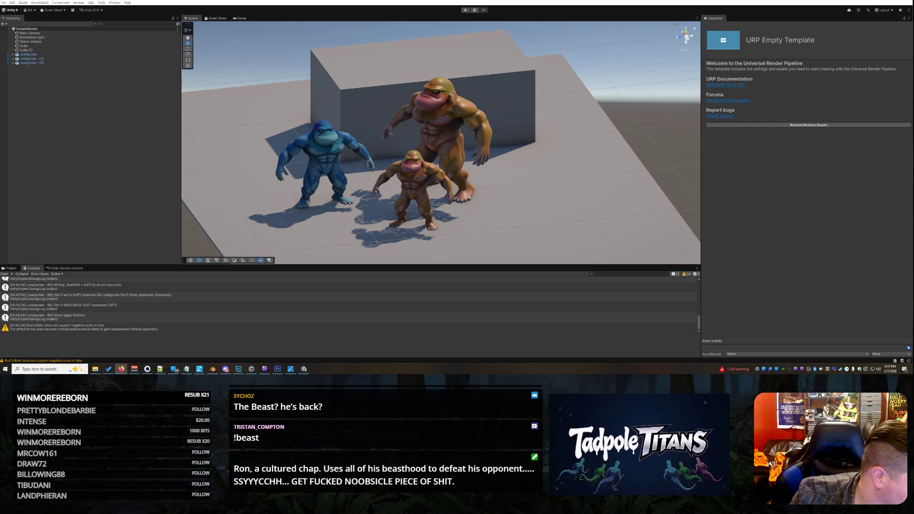
key(alt+Tab)
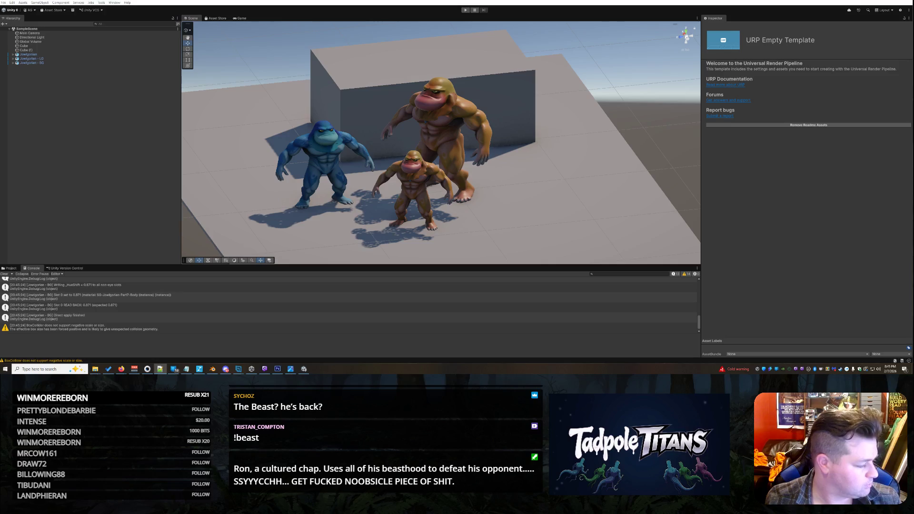
key(alt+Tab)
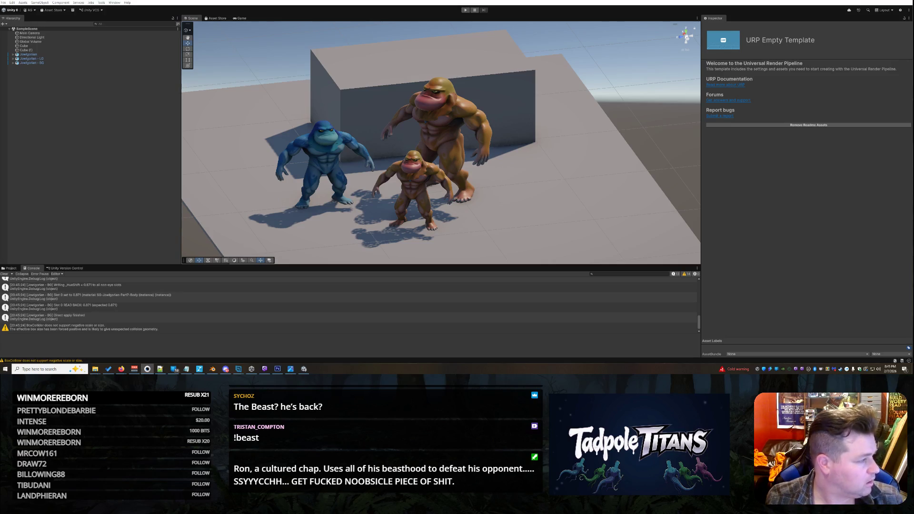
key(alt+Tab)
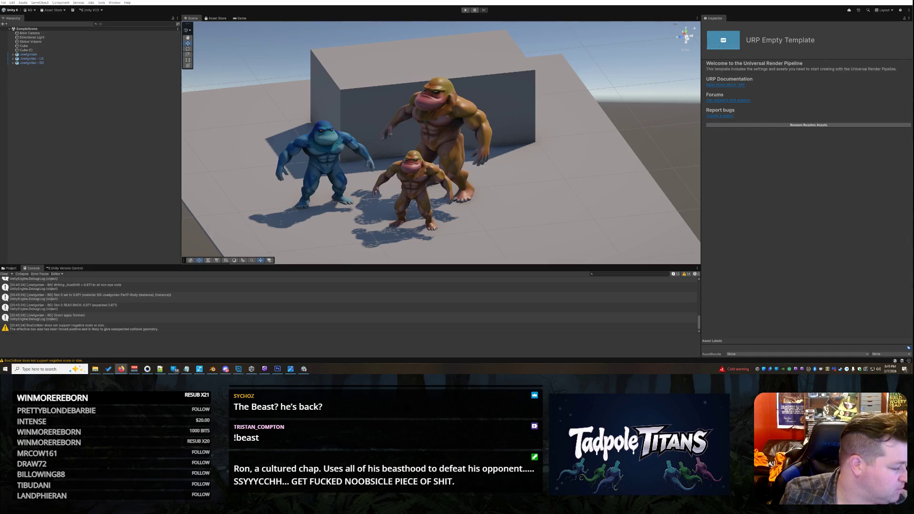
key(alt+Tab)
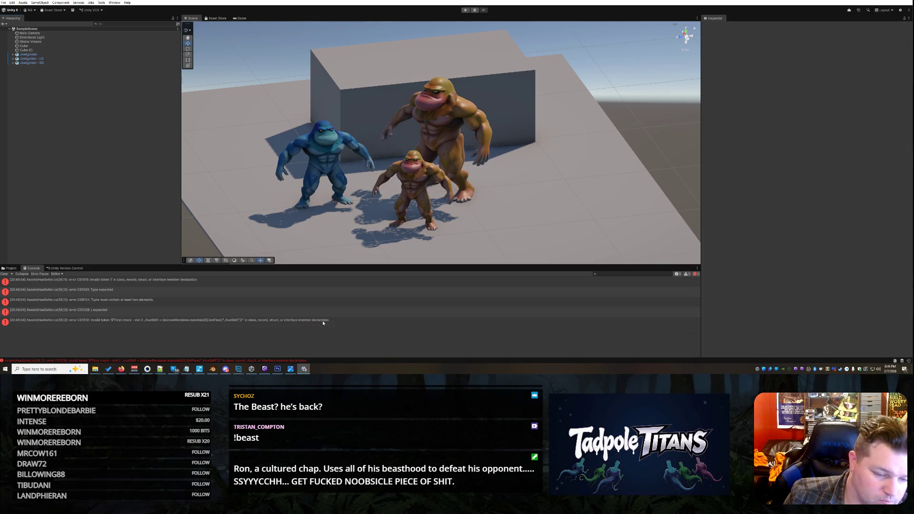
- Start play mode and enlarge the Console log area
key(ctrl+p)
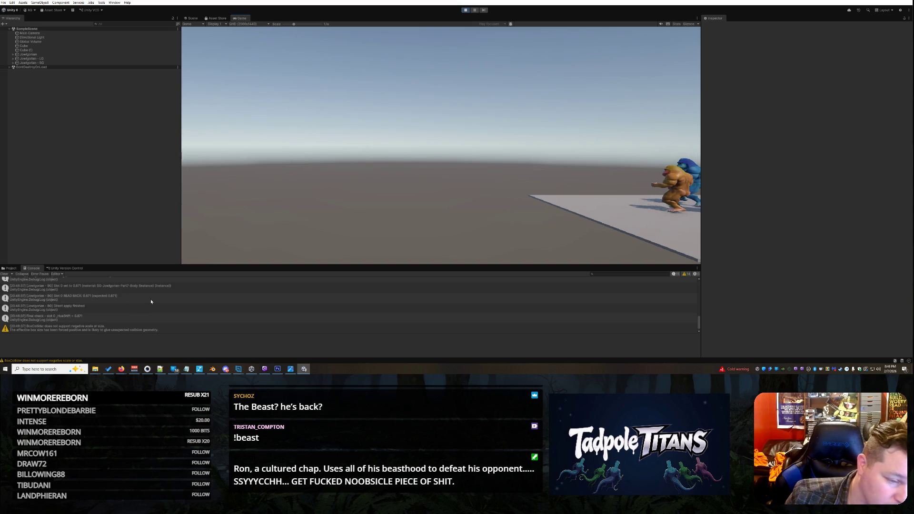
scroll(150, 302, up, 3)
scroll(155, 303, up, 1)
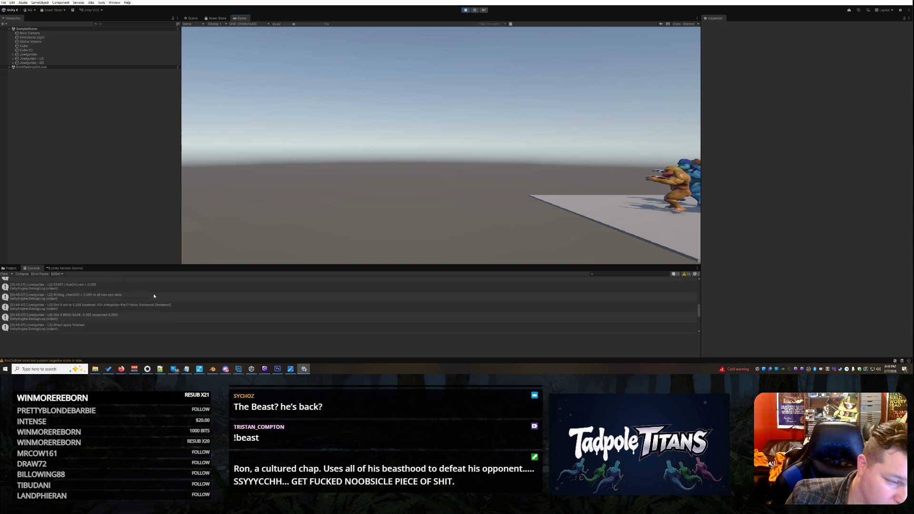
drag(107, 267, 101, 156)
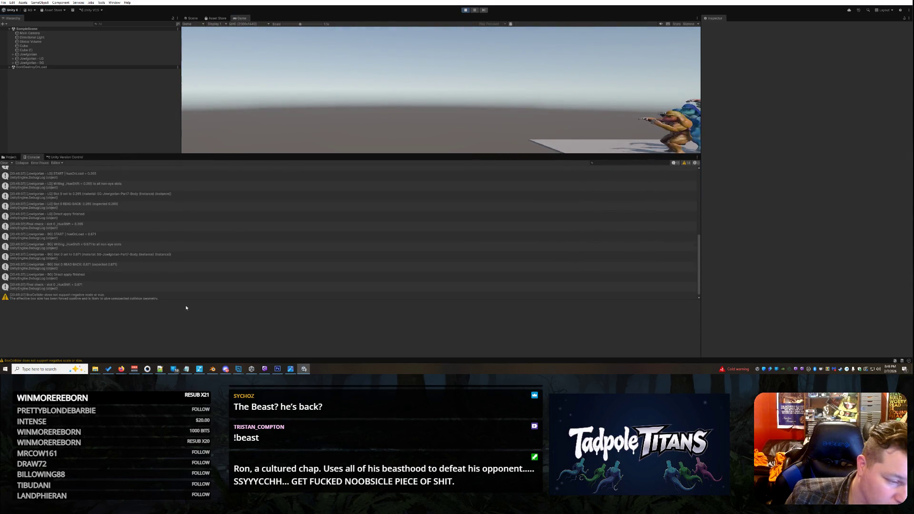
scroll(66, 181, up, 10)
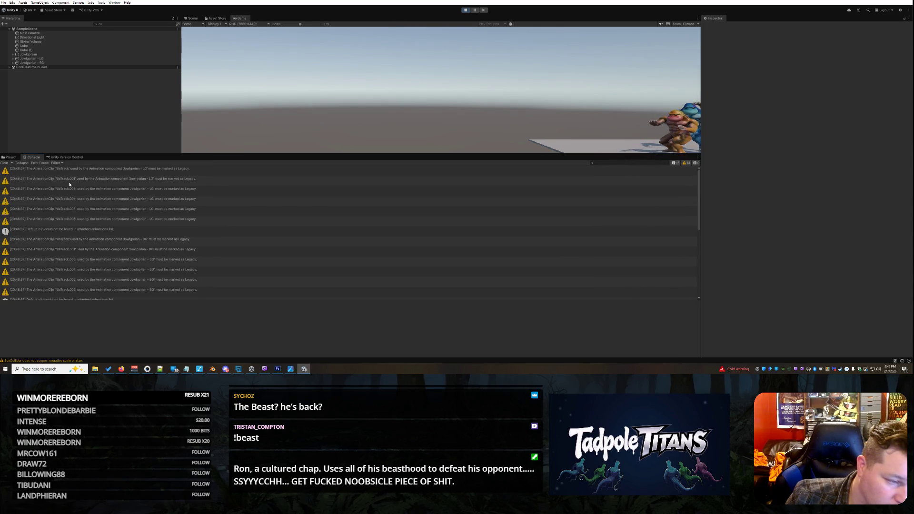
scroll(88, 212, down, 5)
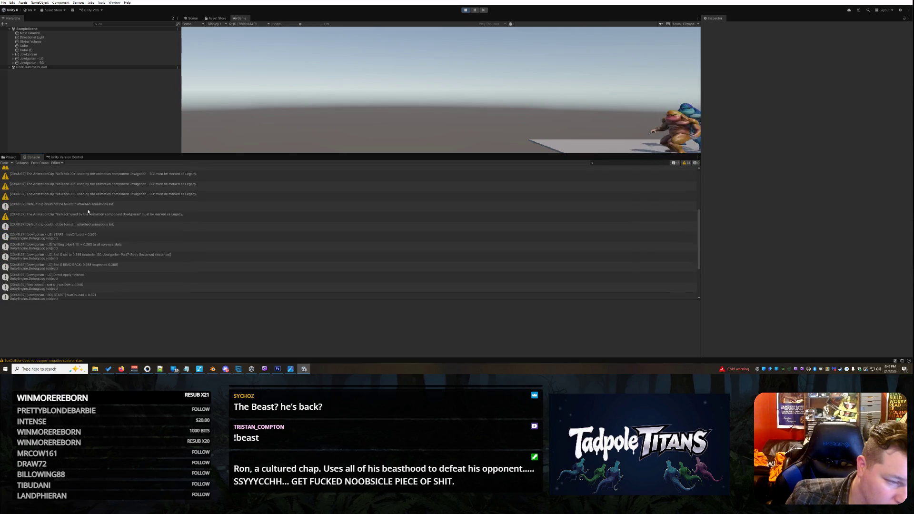
scroll(88, 211, down, 1)
- Inspect the LG and BG hue-on-load log entries, including LG hueOnLoad = 0.265
click(92, 221)
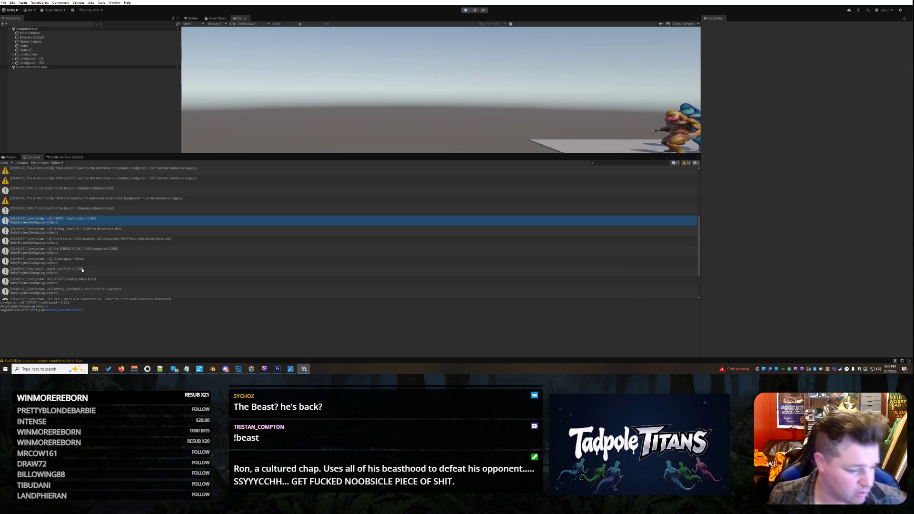
scroll(82, 270, down, 3)
shift+click(75, 285)
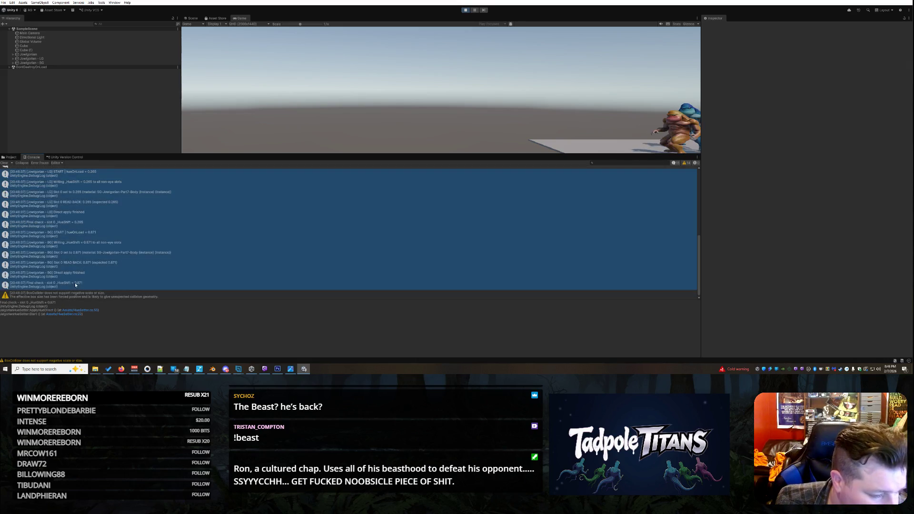
click(79, 233)
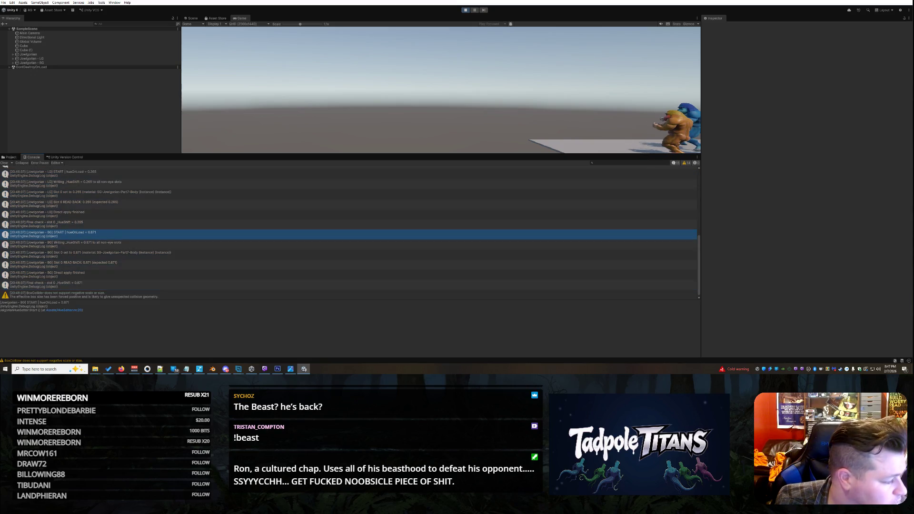
click(64, 285)
scroll(79, 273, up, 2)
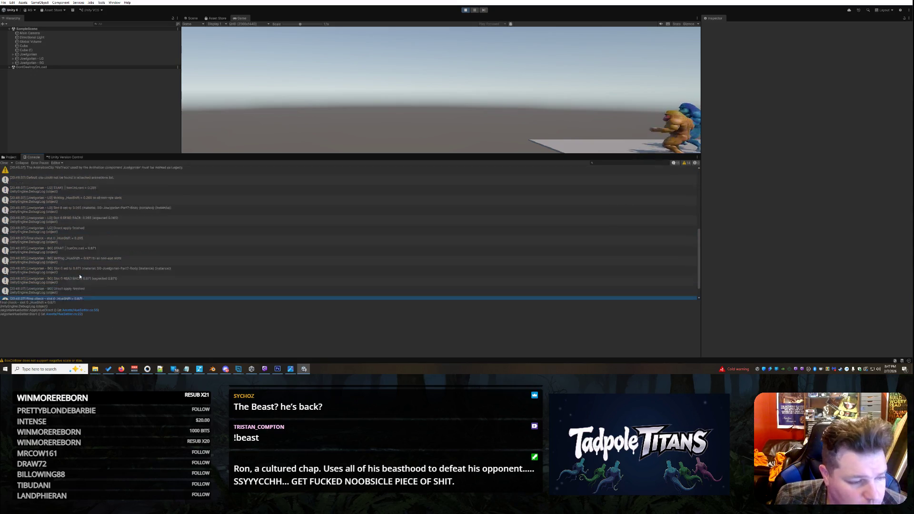
shift+click(48, 199)
click(51, 204)
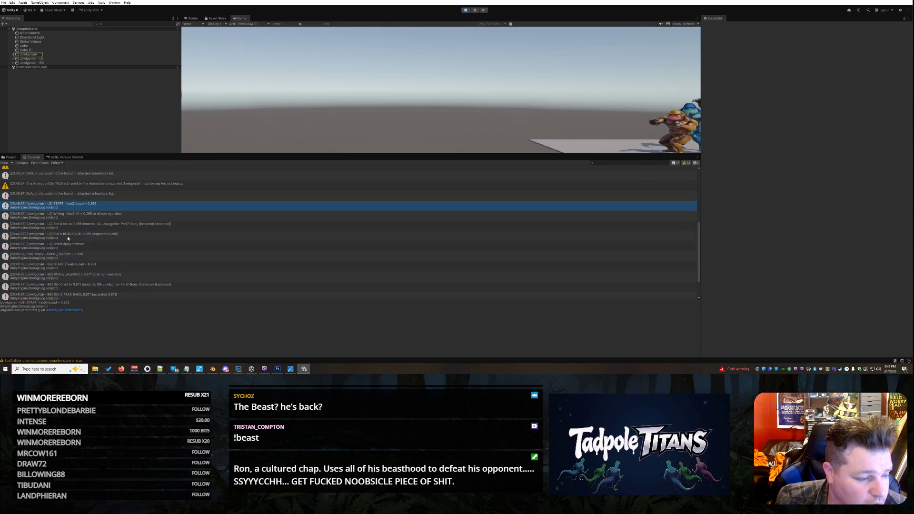
scroll(67, 236, down, 2)
shift+click(74, 284)
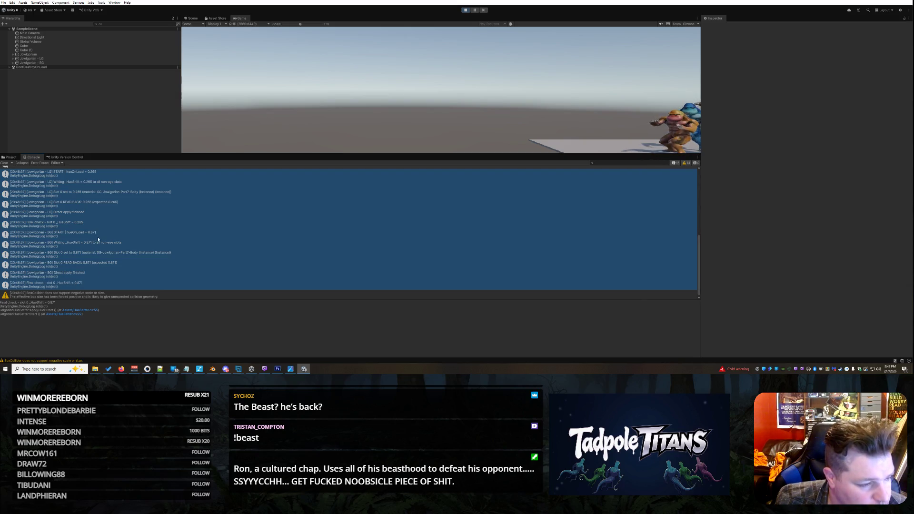
- Enable Full Log in the Console, stop play mode, and clear the Console
click(60, 164)
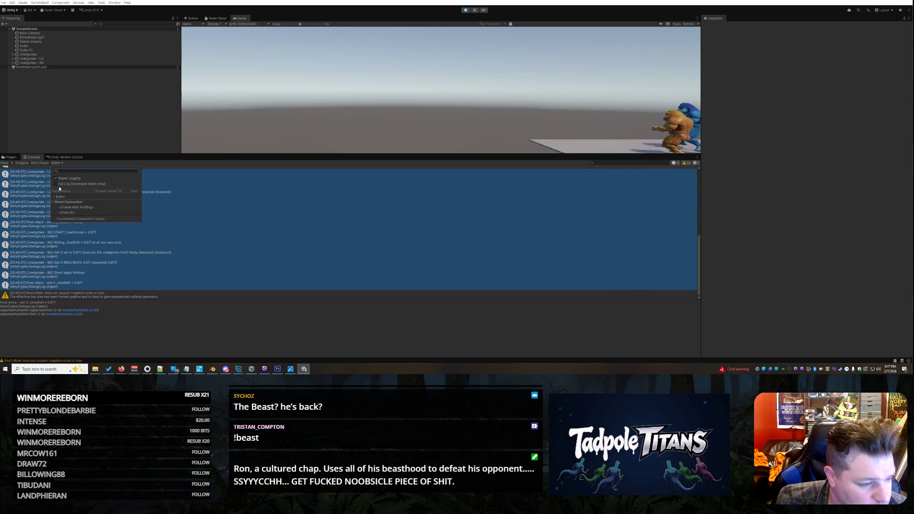
click(57, 184)
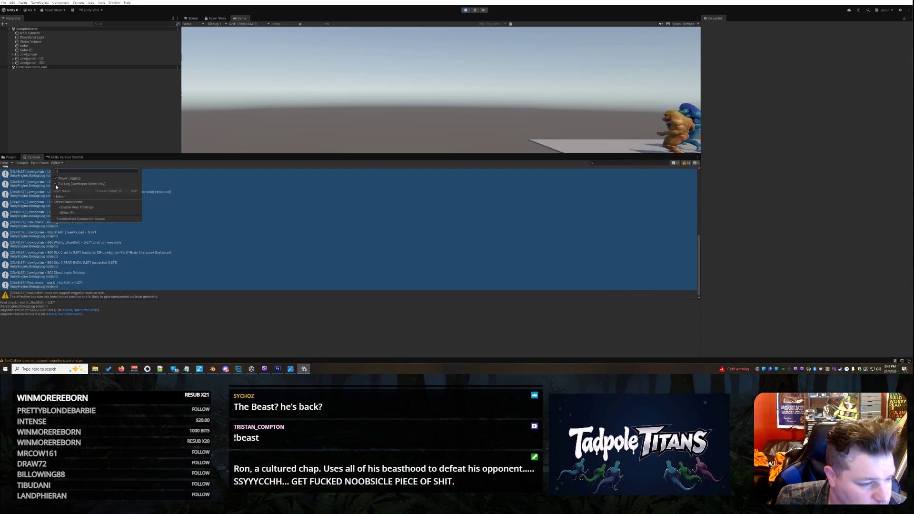
click(146, 338)
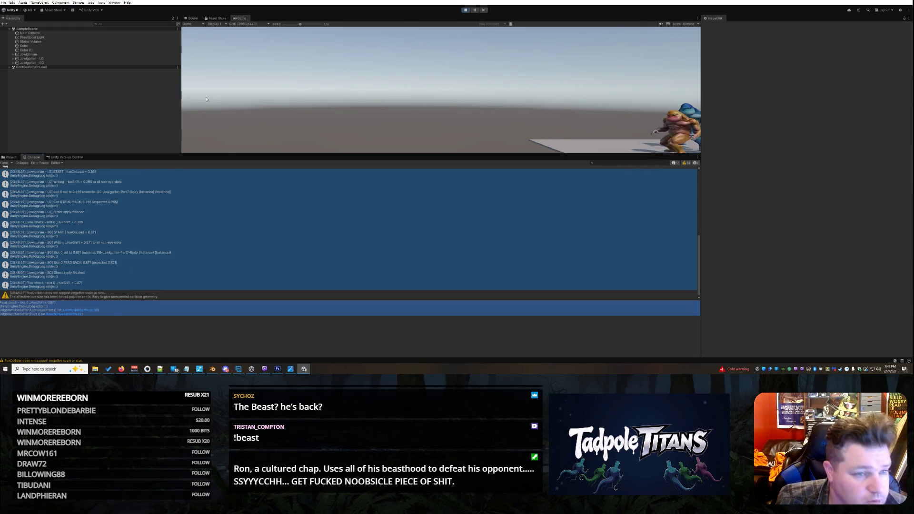
click(465, 10)
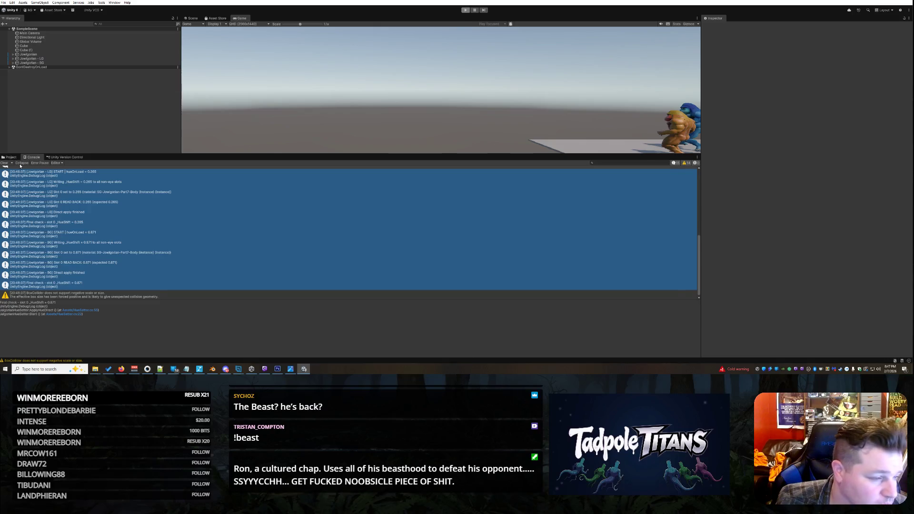
click(5, 163)
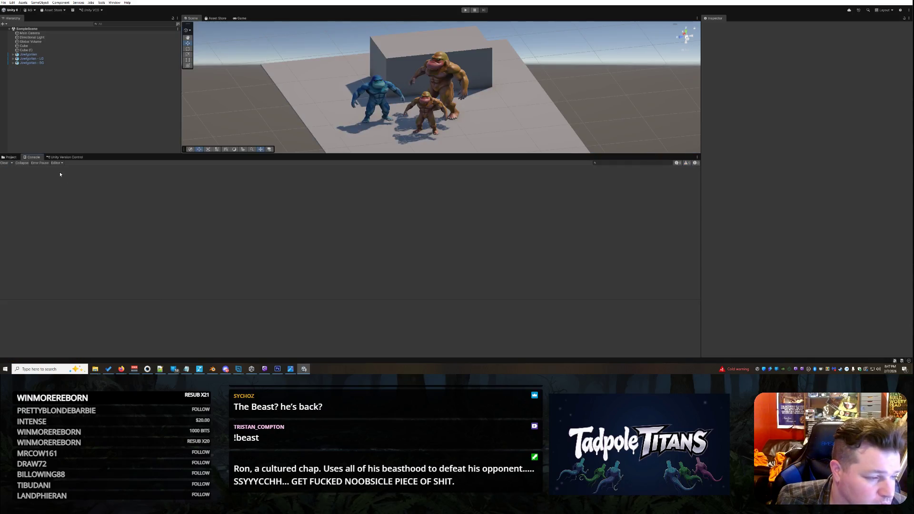
- Replay the scene and review LG and BG read-back, direct apply and final hue checks (0.871)
click(466, 10)
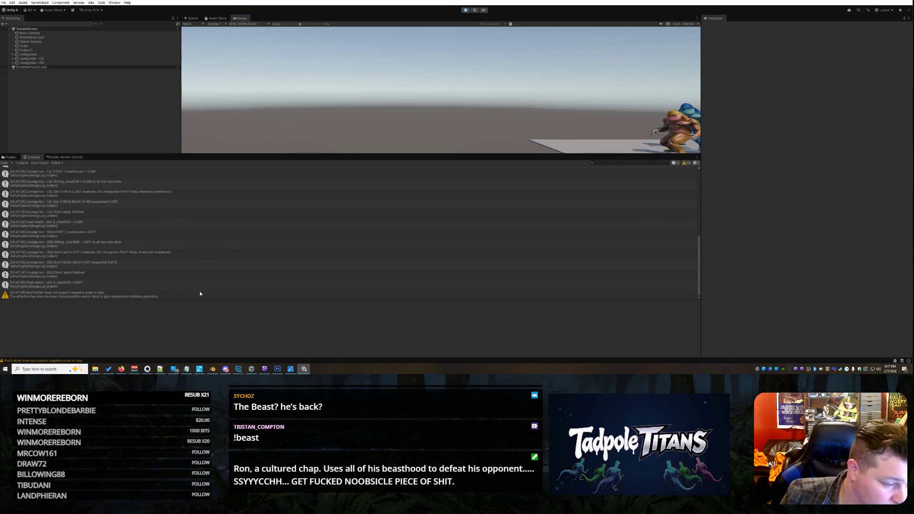
scroll(161, 282, up, 1)
scroll(161, 285, down, 2)
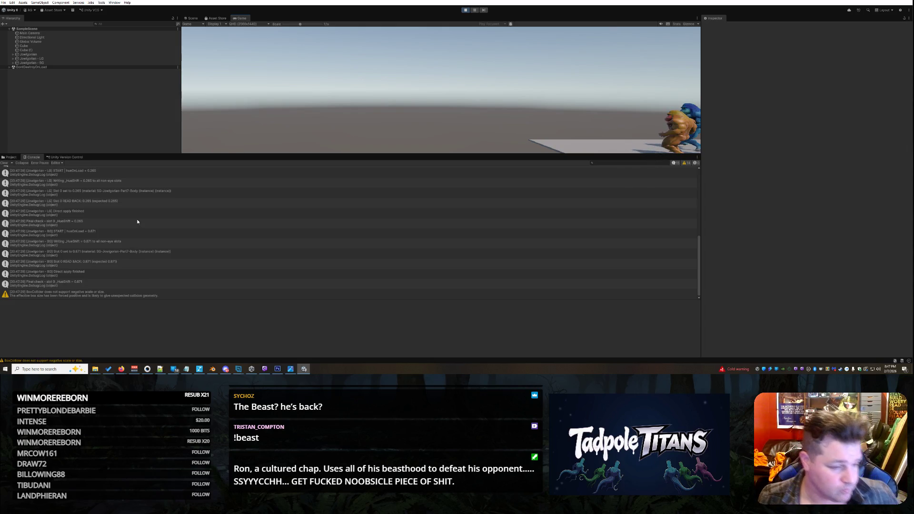
click(126, 205)
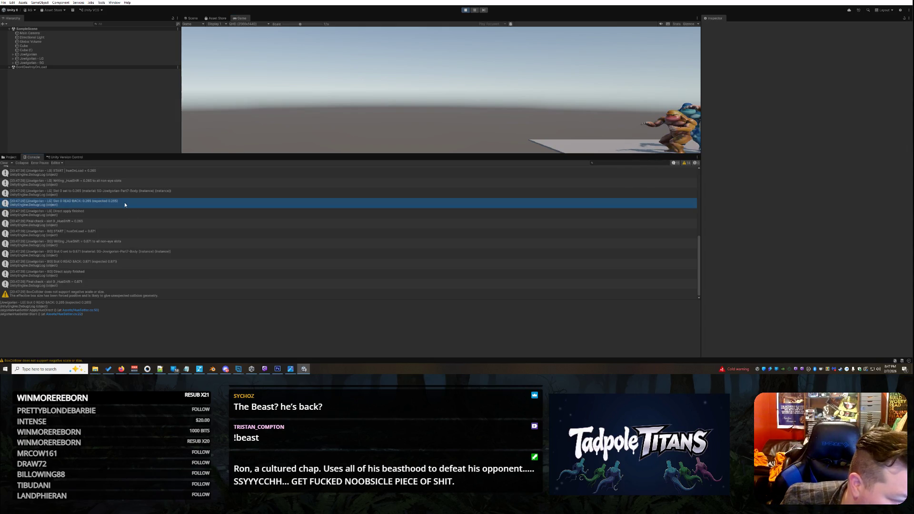
click(127, 228)
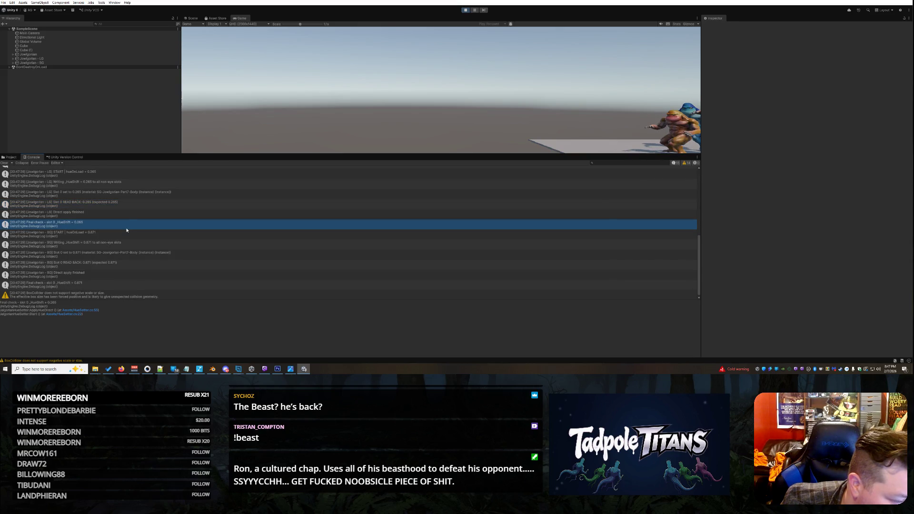
click(127, 264)
click(112, 278)
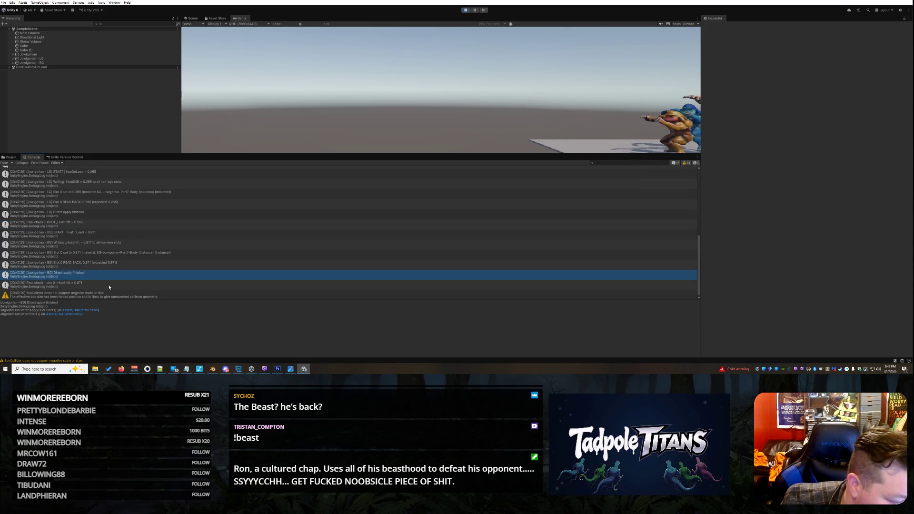
click(109, 285)
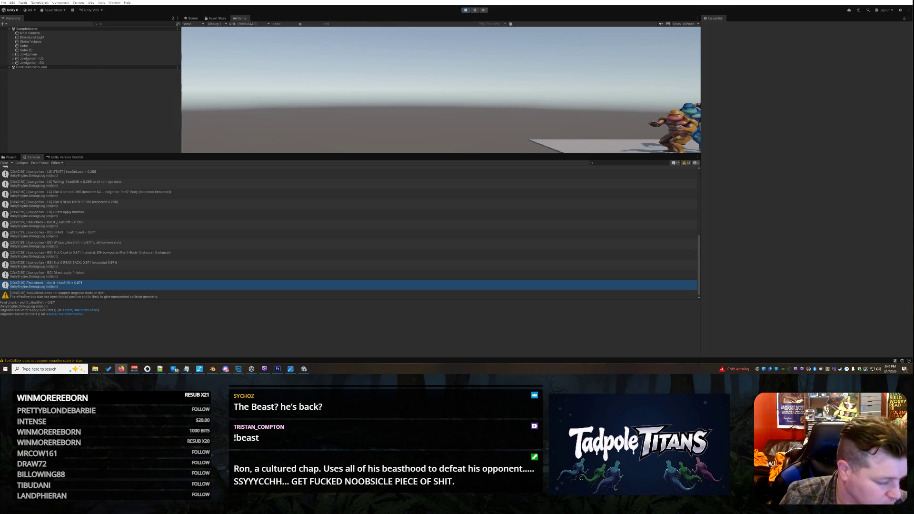
- Stop play mode, enlarge the Scene view over the Console, and switch to the browser
click(469, 9)
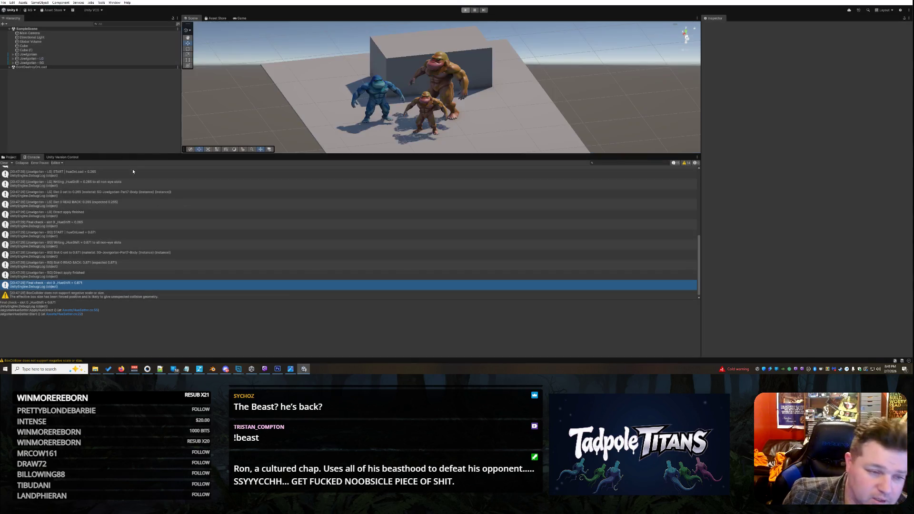
mouse_move(159, 155)
mouse_down()
mouse_move(333, 264)
mouse_move(524, 275)
mouse_up()
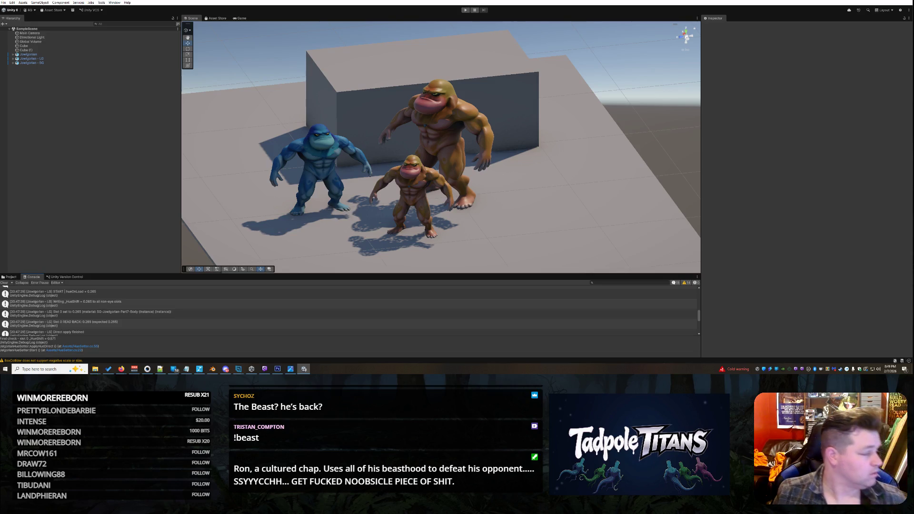
key(alt+Tab)
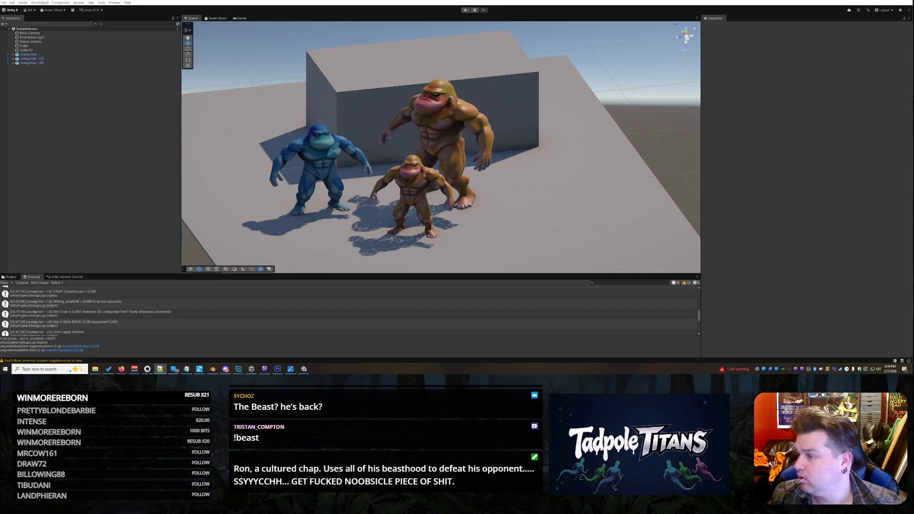
key(alt+Tab)
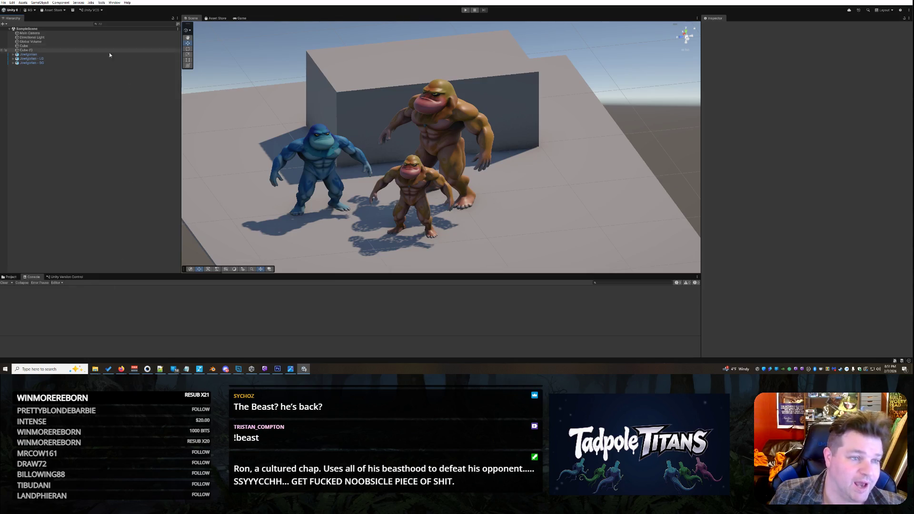
- Run play mode and review the fresh hue-shift logs, final hue check and BoxCollider warning in the Console
click(466, 10)
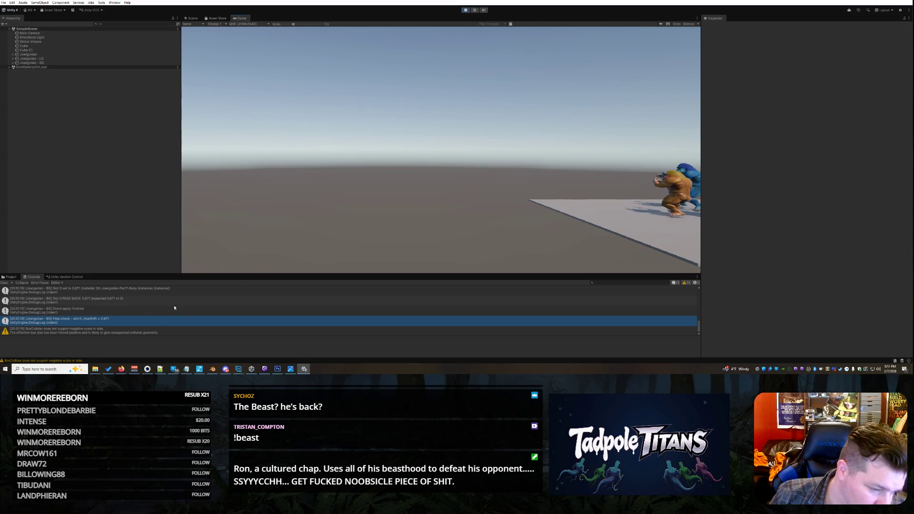
scroll(157, 319, up, 5)
scroll(158, 322, down, 5)
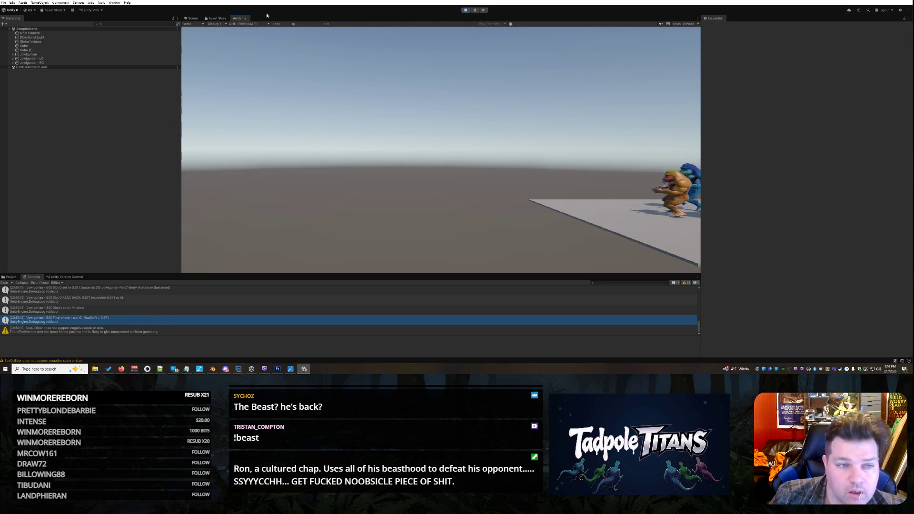
- View the animating jaguar-men from an orbited Scene view and select the Final check Console entry
click(199, 19)
mouse_move(541, 199)
mouse_down()
mouse_move(534, 204)
mouse_move(668, 207)
mouse_move(526, 198)
mouse_move(534, 204)
mouse_move(443, 209)
mouse_up()
scroll(108, 310, up, 3)
scroll(125, 312, up, 2)
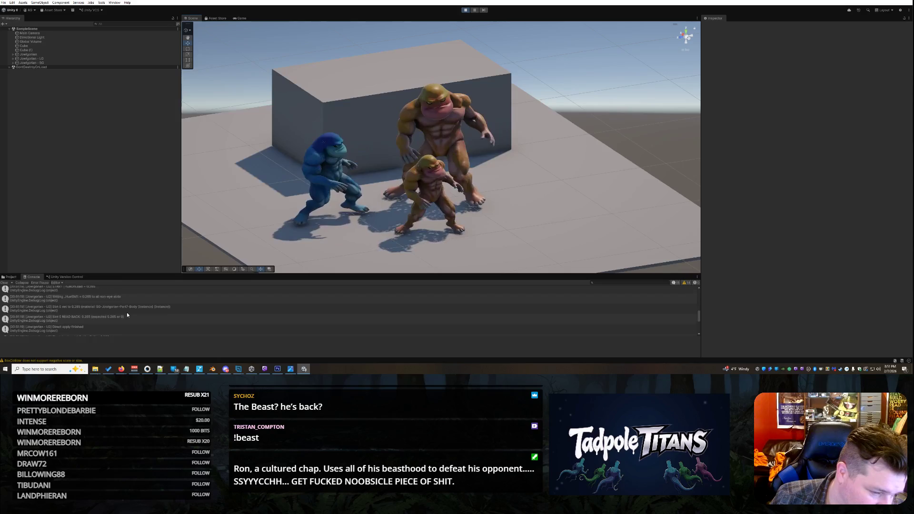
scroll(127, 313, down, 3)
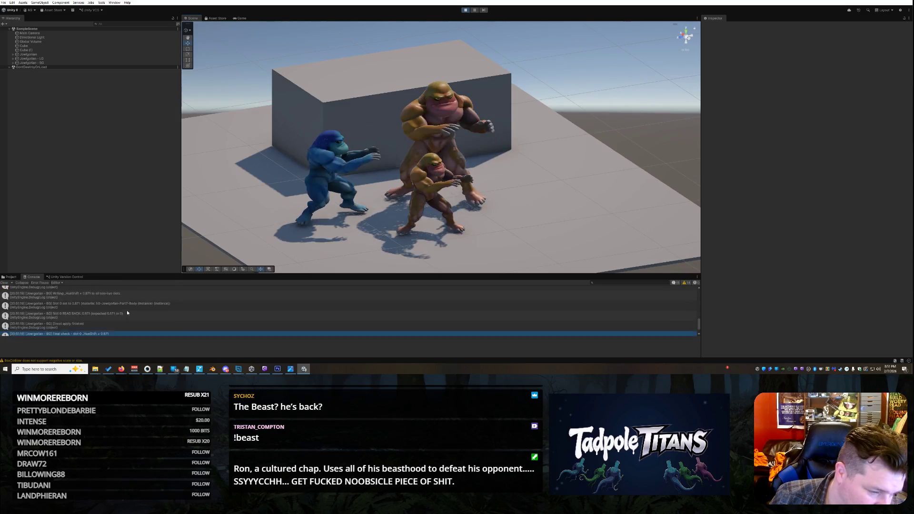
click(126, 315)
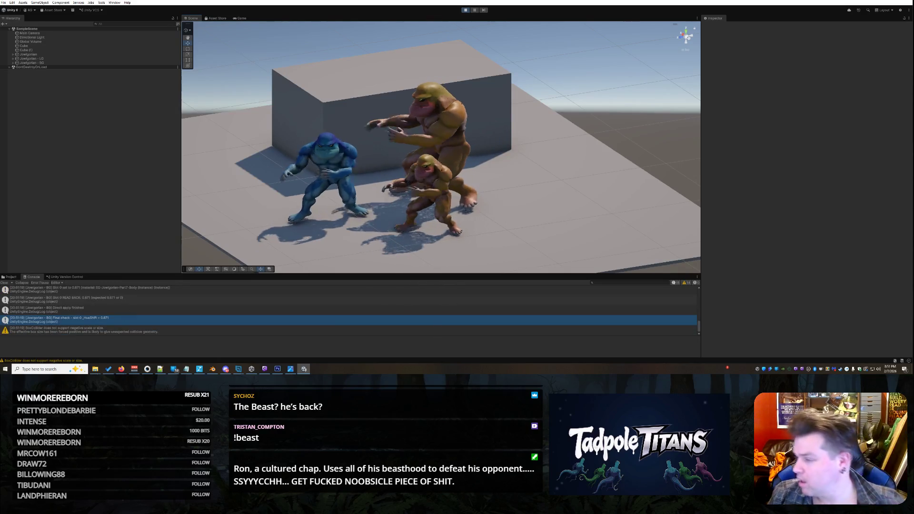